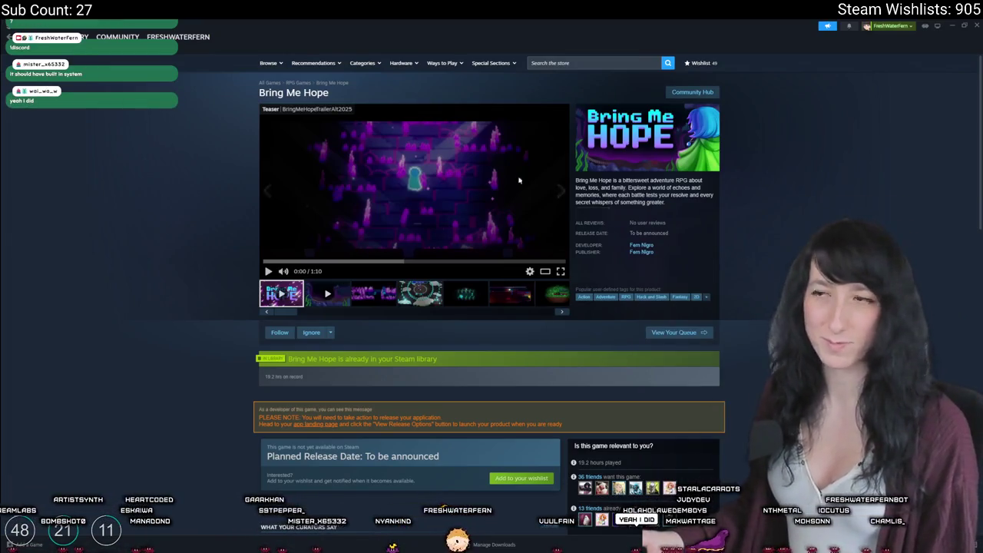
Watch the Bring Me Hope trailer full screen, then exit full-screen playback.
{"action": "mouse_move", "coordinate": [353, 254]}
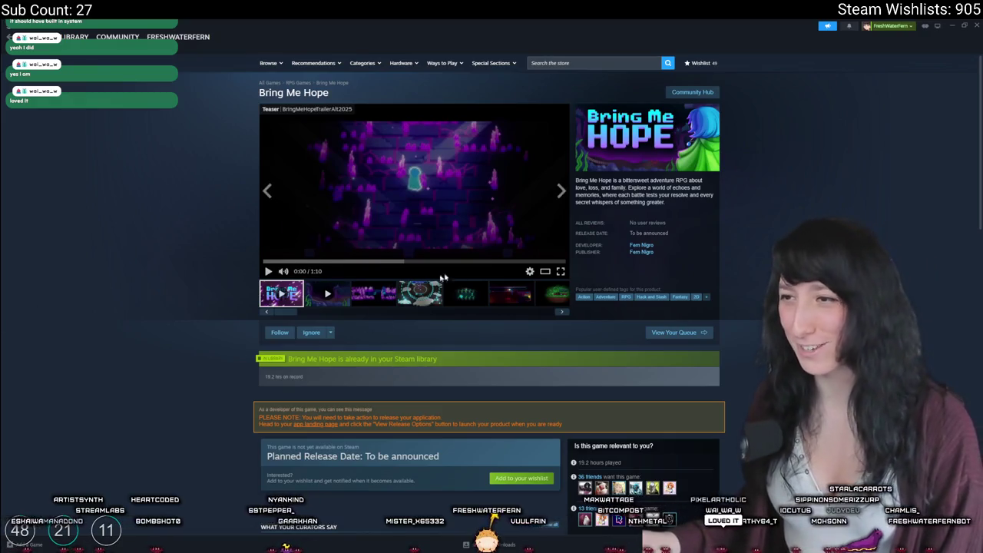
{"action": "left_click", "coordinate": [560, 272]}
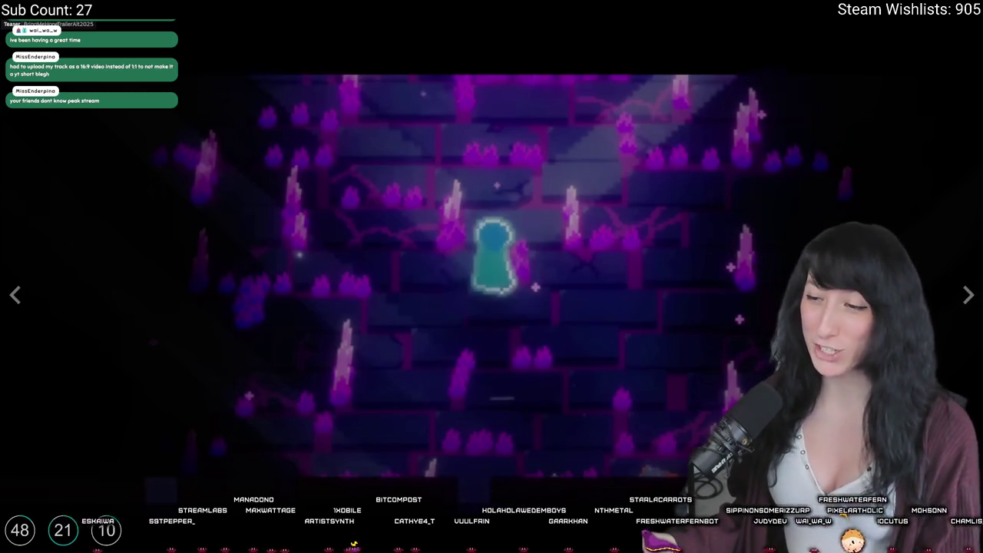
{"action": "key", "text": "Escape"}
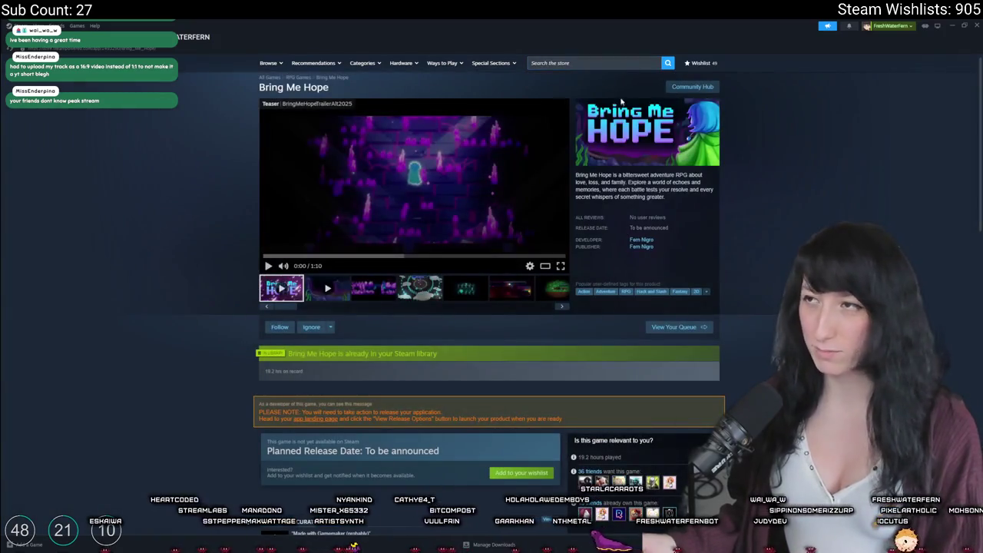
List every store title from Bring Me Hope's developer.
{"action": "left_click", "coordinate": [626, 63]}
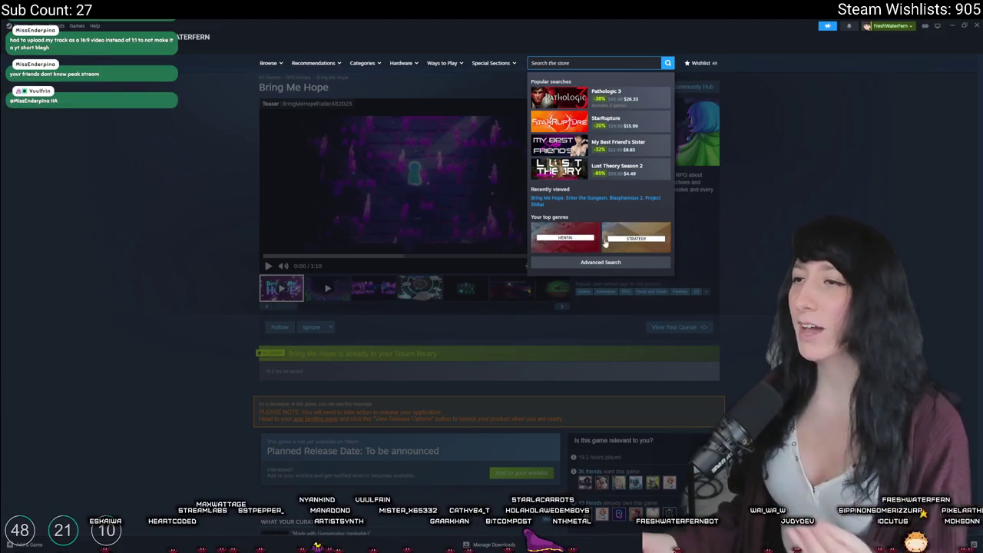
{"action": "left_click", "coordinate": [729, 220]}
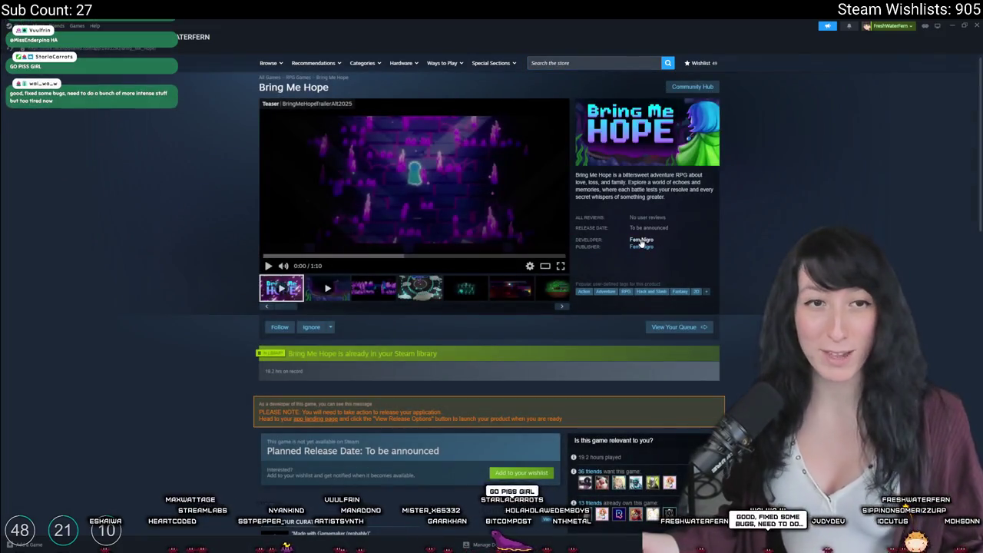
{"action": "left_click", "coordinate": [642, 241]}
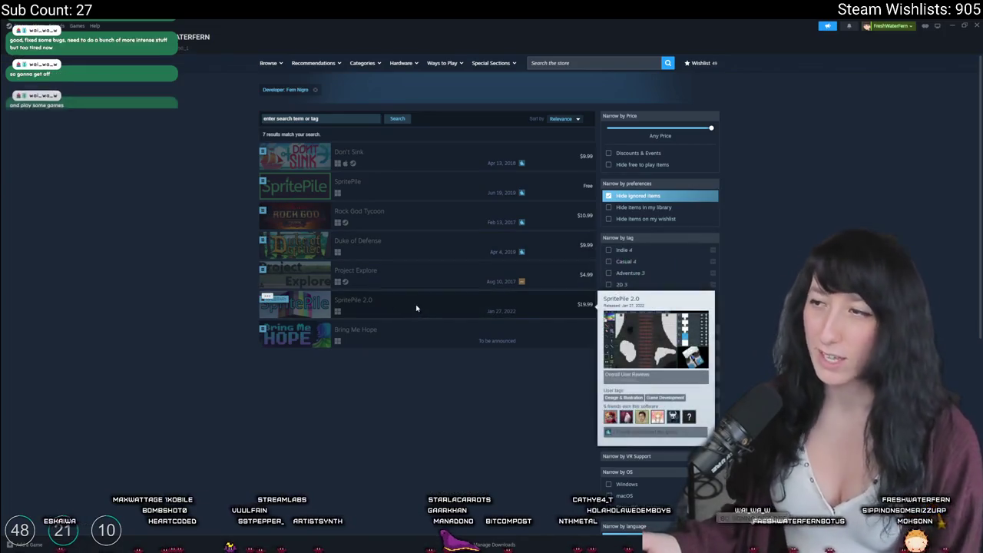
Open the SpritePile 2.0 store page and watch its trailer full screen.
{"action": "key", "text": "alt+Left"}
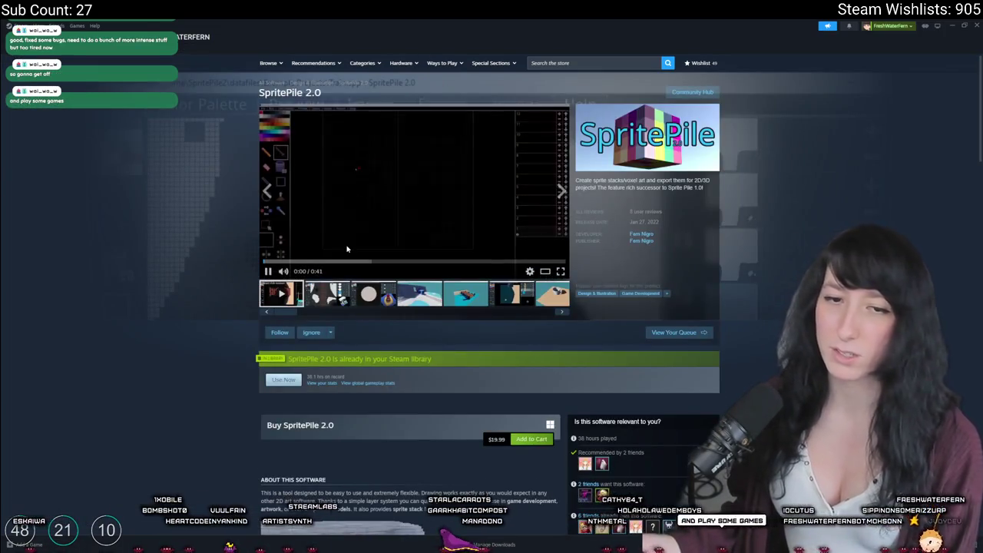
{"action": "left_click", "coordinate": [372, 192]}
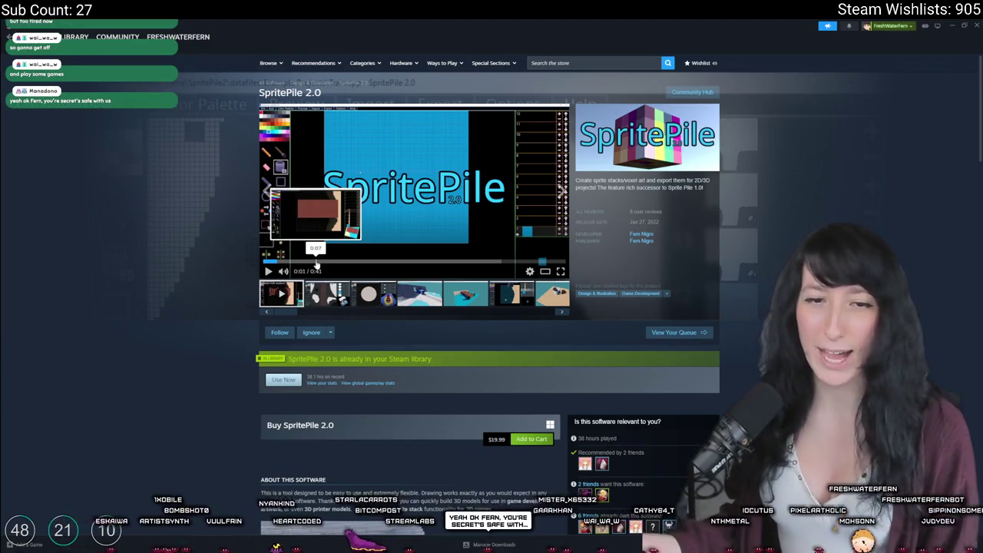
{"action": "left_click", "coordinate": [415, 192]}
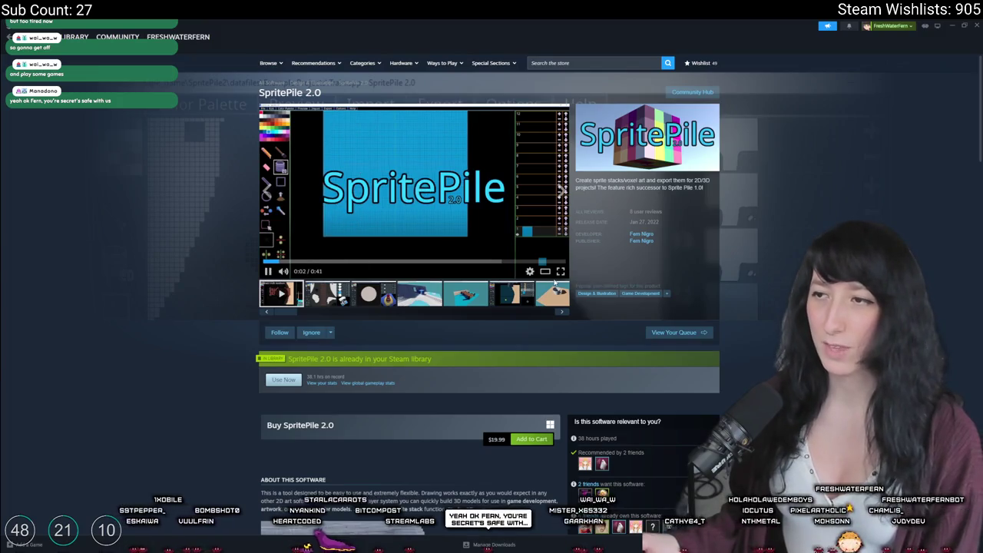
{"action": "left_click", "coordinate": [560, 272]}
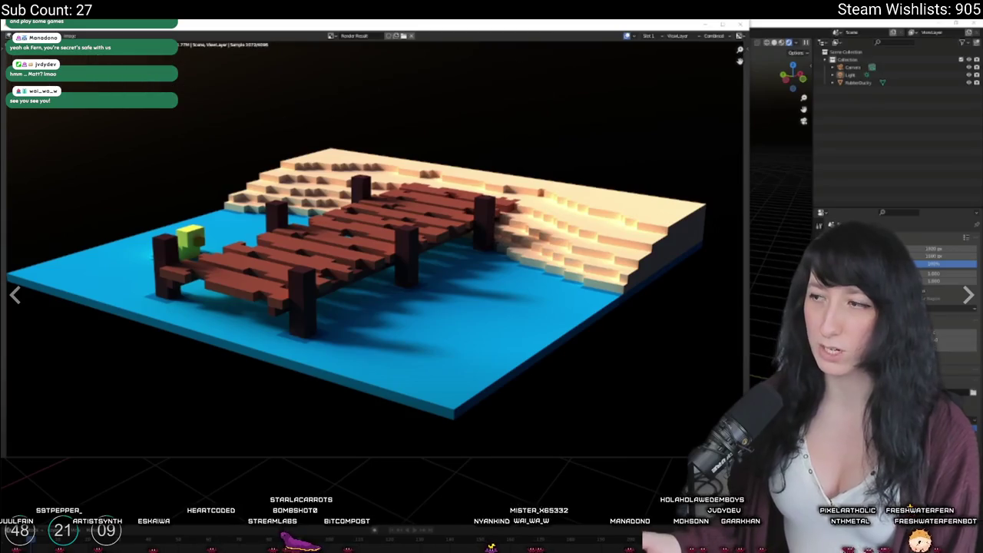
{"action": "key", "text": "Escape"}
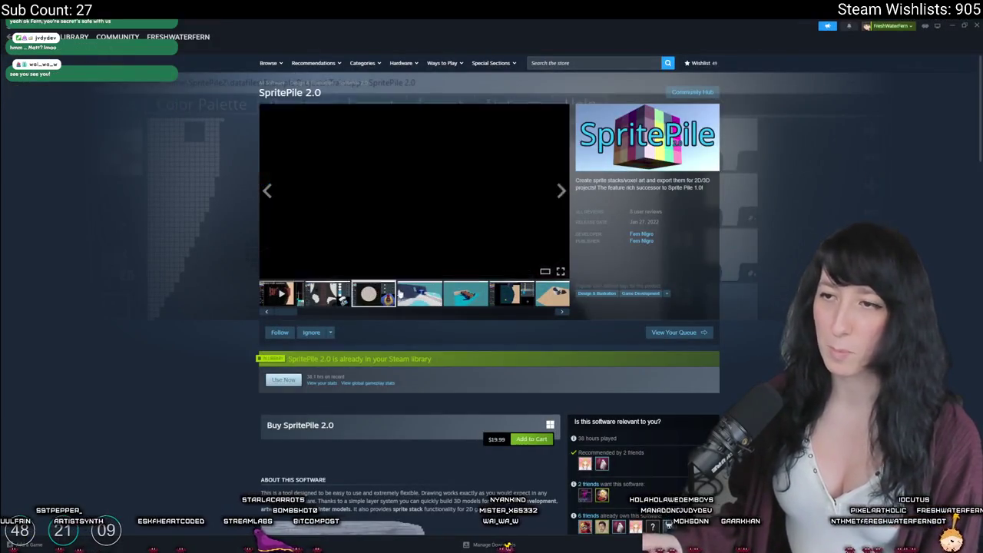
View a SpritePile screenshot enlarged, then return to Bring Me Hope and play its trailer full screen.
{"action": "left_click", "coordinate": [459, 229]}
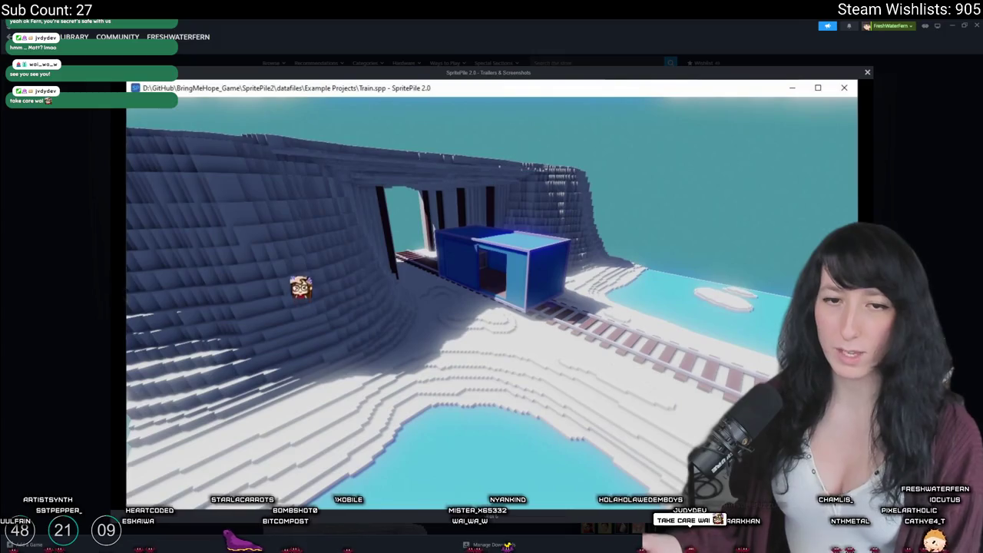
{"action": "left_click", "coordinate": [51, 211]}
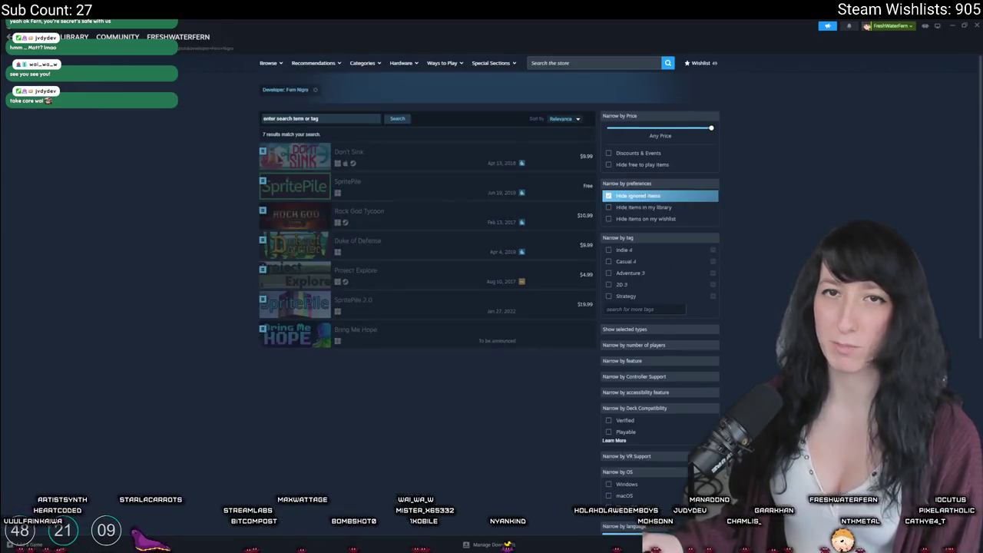
{"action": "scroll", "coordinate": [427, 277], "scroll_direction": "down", "scroll_amount": 5}
{"action": "scroll", "coordinate": [427, 277], "scroll_direction": "up", "scroll_amount": 3}
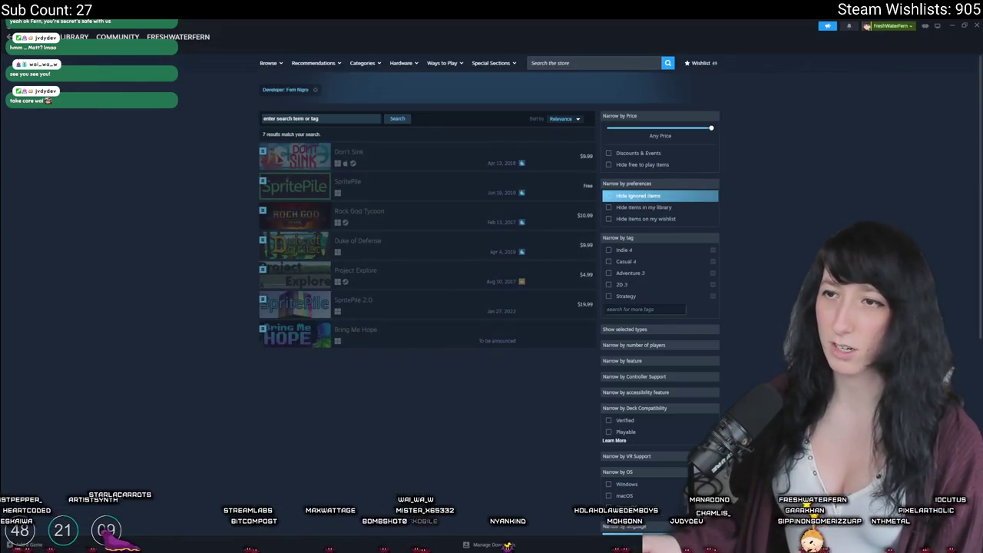
{"action": "left_click", "coordinate": [295, 335]}
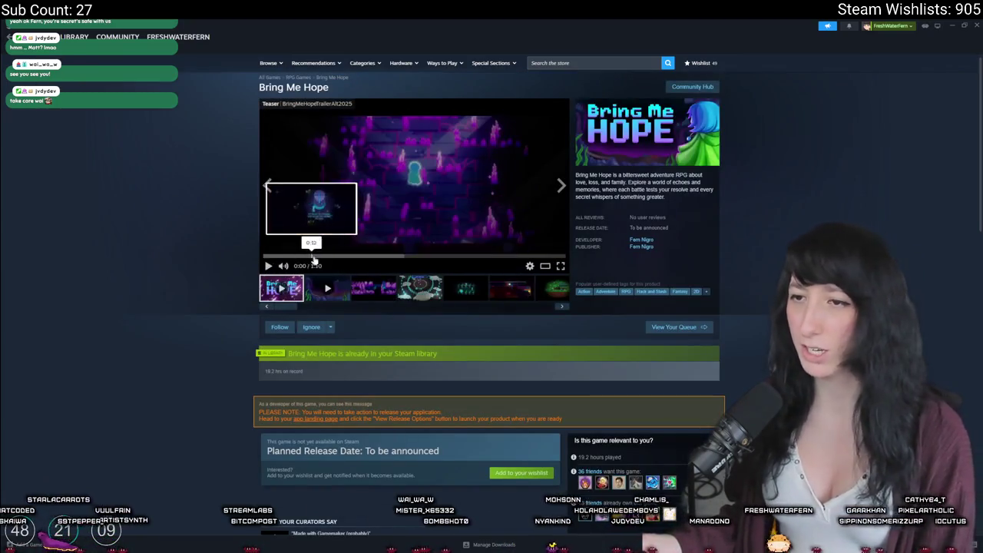
{"action": "left_click", "coordinate": [561, 269]}
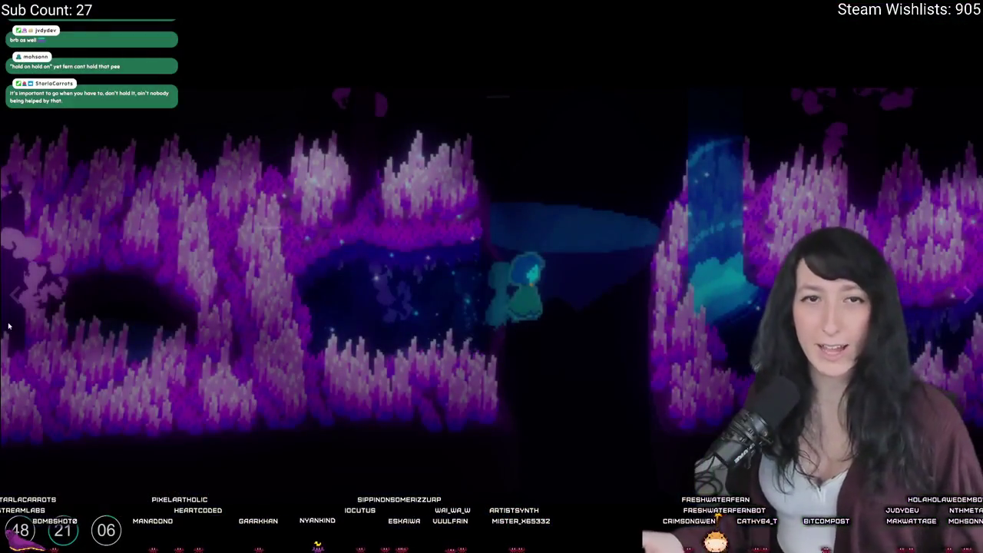
Close the full-screen viewer after the Bring Me Hope trailer and screenshots finish.
{"action": "left_click", "coordinate": [374, 343]}
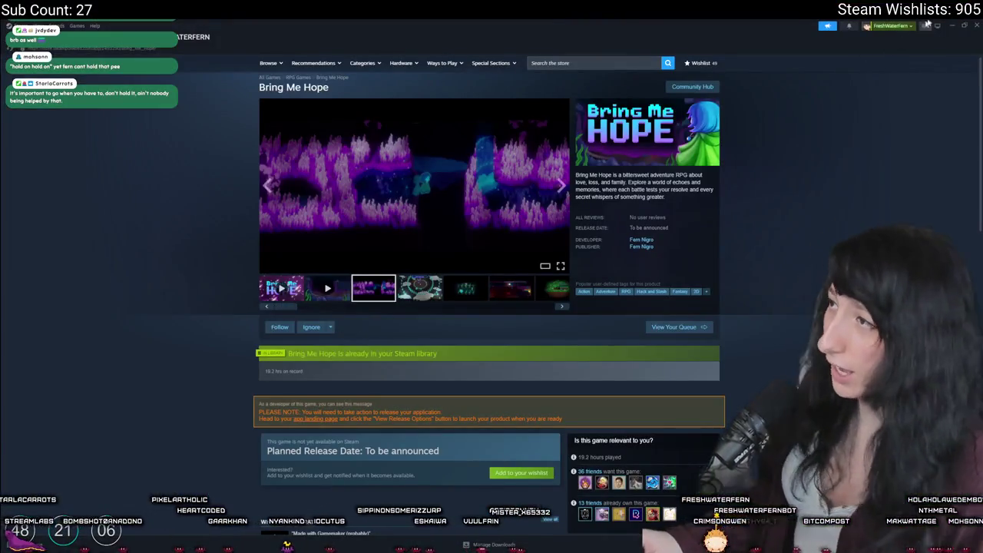
Scroll the Bring Me Hope page, then switch to GameMaker's scr_items script.
{"action": "scroll", "coordinate": [536, 463], "scroll_direction": "down", "scroll_amount": 1}
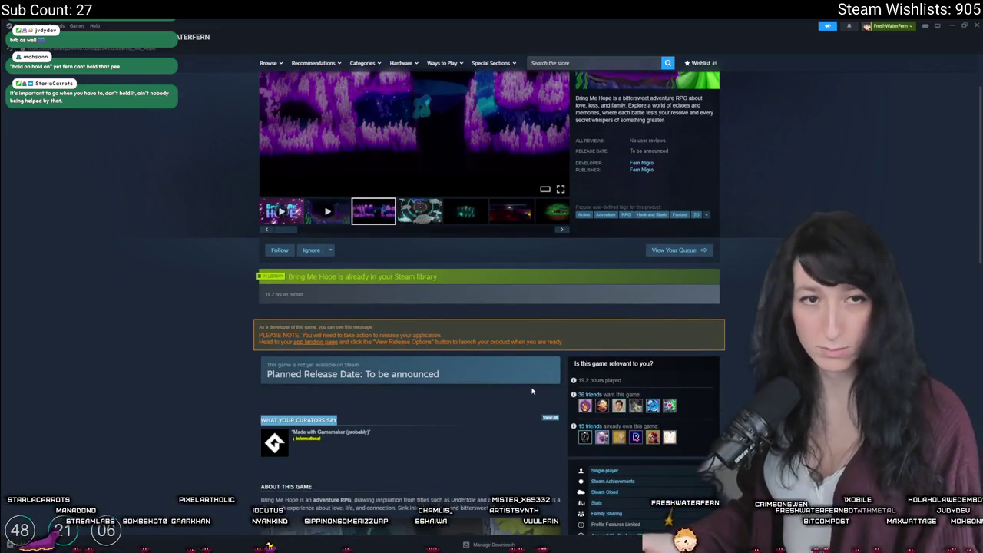
{"action": "key", "text": "alt+Tab"}
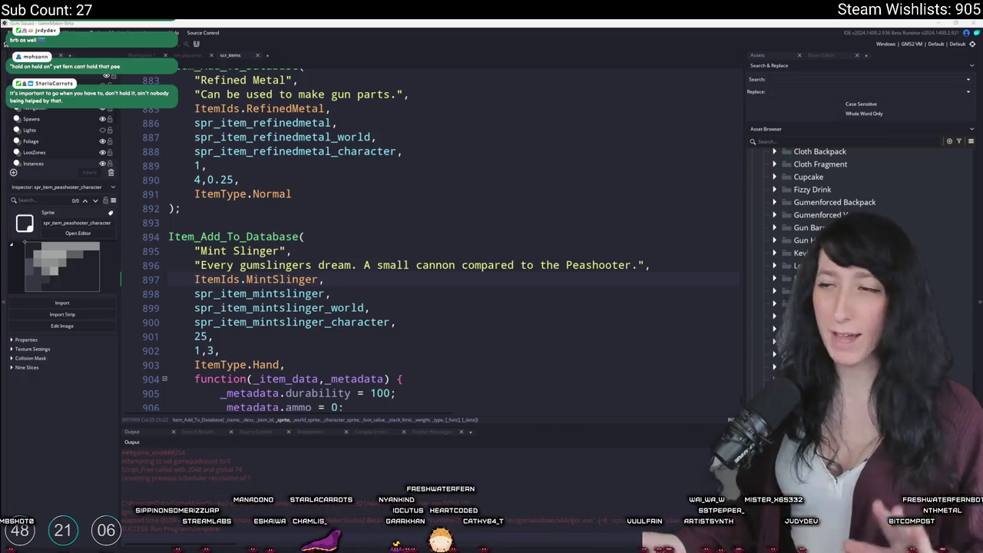
Trim the Mint Slinger description to "Every gumslingers dream.".
{"action": "left_click", "coordinate": [620, 277]}
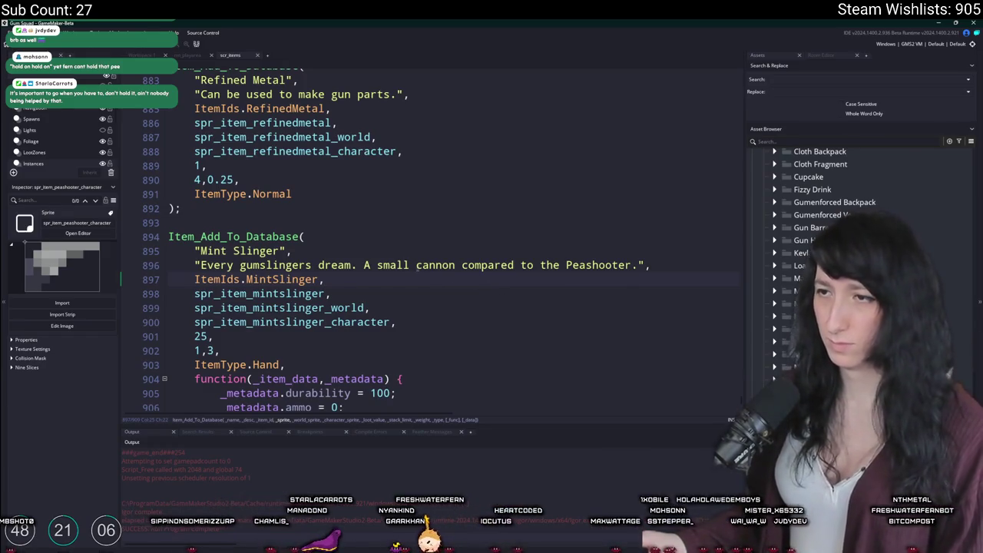
{"action": "left_click_drag", "start_coordinate": [639, 265], "coordinate": [363, 265]}
{"action": "key", "text": "BackSpace"}
{"action": "scroll", "coordinate": [341, 284], "scroll_direction": "down", "scroll_amount": 2}
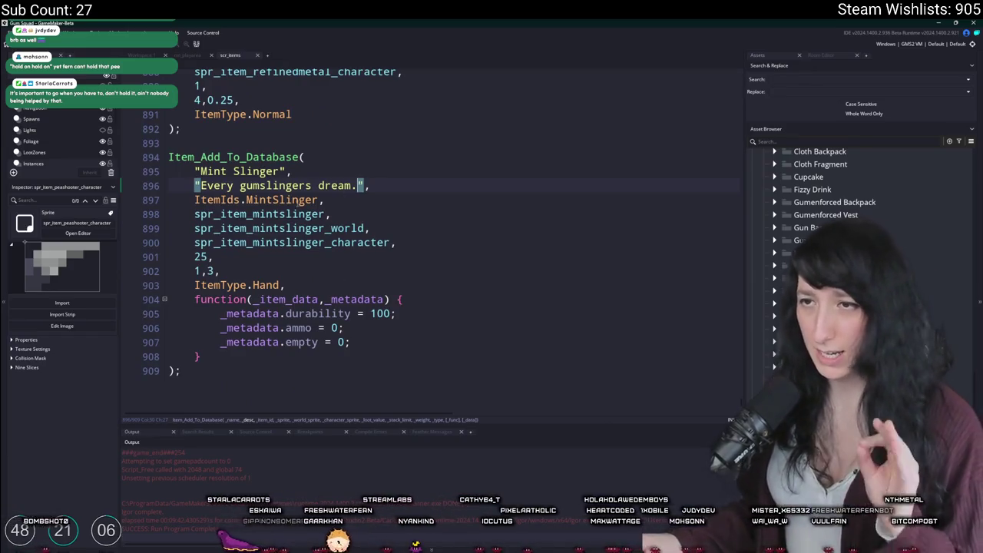
{"action": "scroll", "coordinate": [231, 208], "scroll_direction": "up", "scroll_amount": 1}
{"action": "left_click", "coordinate": [206, 204]}
Search the assets for scr_wea and highlight the scr_weapons script.
{"action": "key", "text": "ctrl+t"}
{"action": "type", "text": "scr_ewe"}
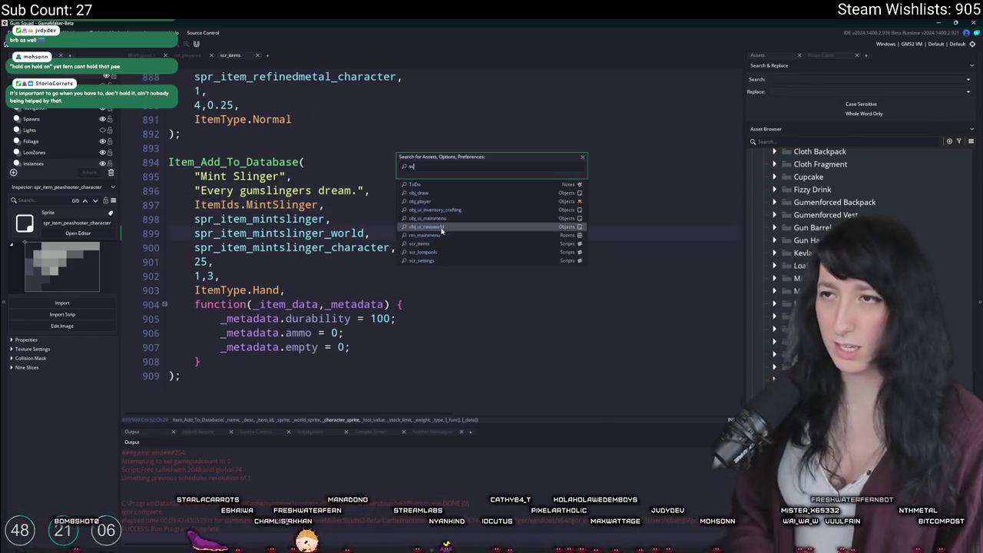
{"action": "key", "text": "BackSpace"}
{"action": "key", "text": "BackSpace"}
{"action": "key", "text": "BackSpace"}
{"action": "type", "text": "wea"}
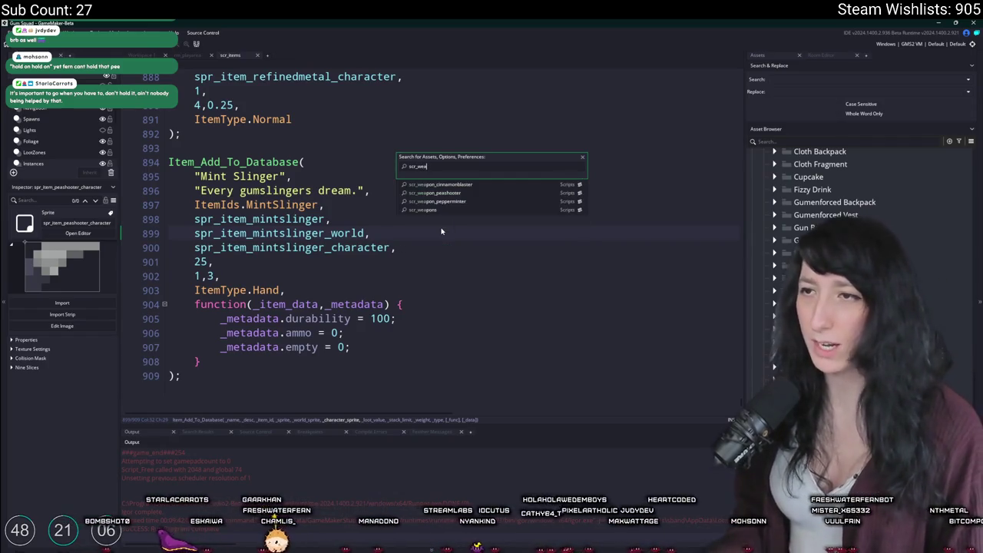
{"action": "key", "text": "Down"}
{"action": "key", "text": "Down"}
{"action": "key", "text": "Down"}
Open scr_weapons and duplicate the PeaShooter Weapon_Add_To_Database entry.
{"action": "key", "text": "Return"}
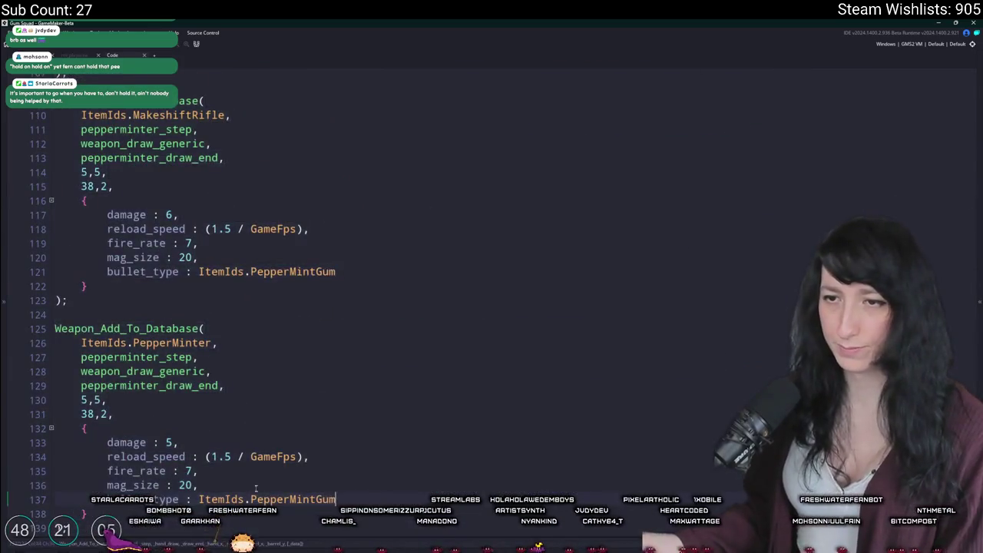
{"action": "scroll", "coordinate": [183, 365], "scroll_direction": "up", "scroll_amount": 7}
{"action": "scroll", "coordinate": [183, 365], "scroll_direction": "up", "scroll_amount": 13}
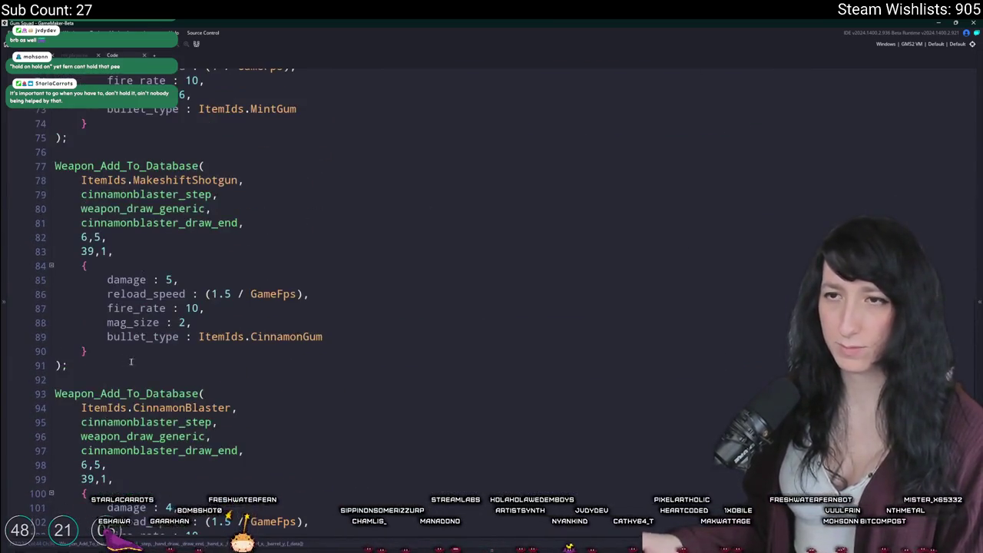
{"action": "left_click_drag", "start_coordinate": [68, 461], "coordinate": [55, 263]}
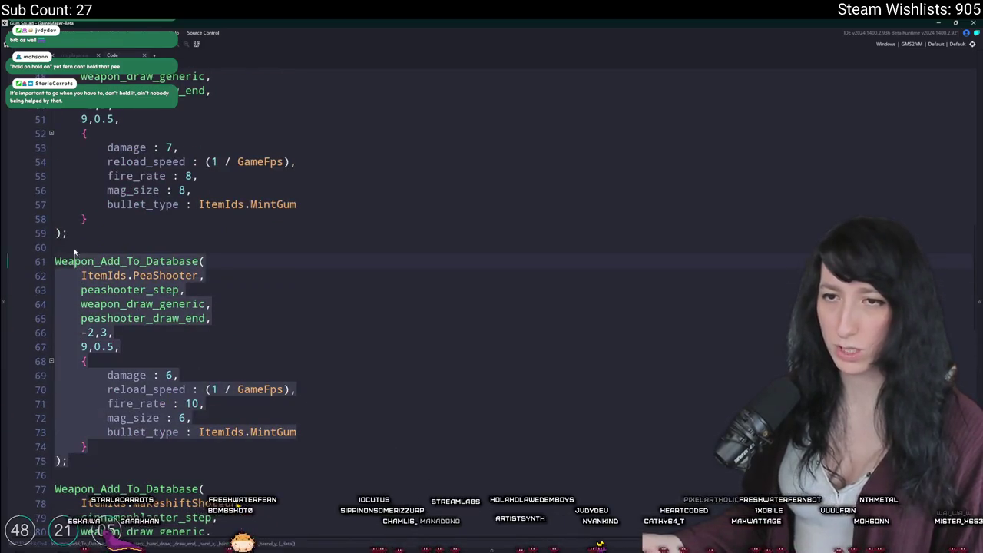
{"action": "key", "text": "ctrl+d"}
Change the copy's item id from PeaShooter to ItemIds.MintSlinger.
{"action": "scroll", "coordinate": [170, 245], "scroll_direction": "up", "scroll_amount": 4}
{"action": "scroll", "coordinate": [171, 244], "scroll_direction": "up", "scroll_amount": 3}
{"action": "left_click", "coordinate": [168, 223]}
{"action": "double_click", "coordinate": [176, 212]}
{"action": "key", "text": "ctrl+v"}
{"action": "key", "text": "ctrl+z"}
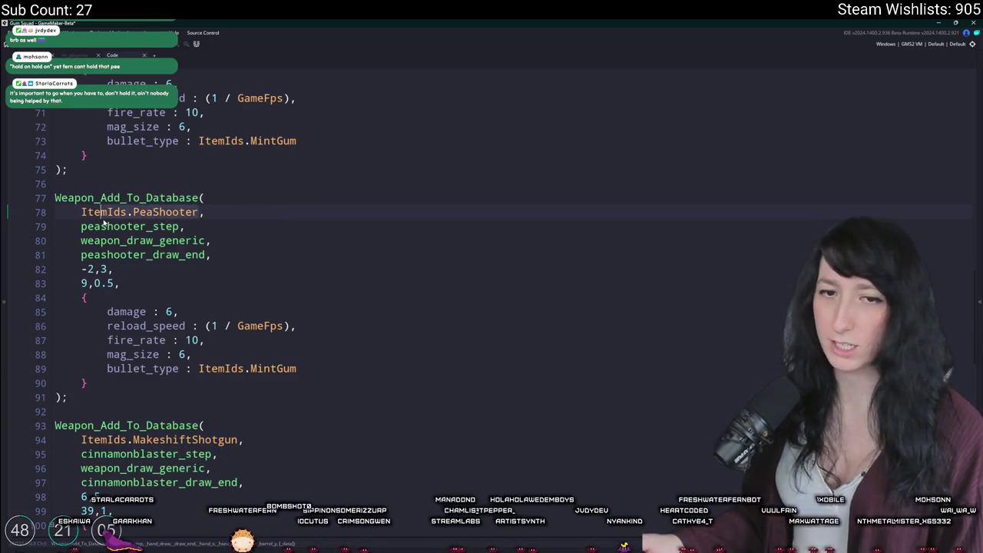
{"action": "key", "text": "ctrl+y"}
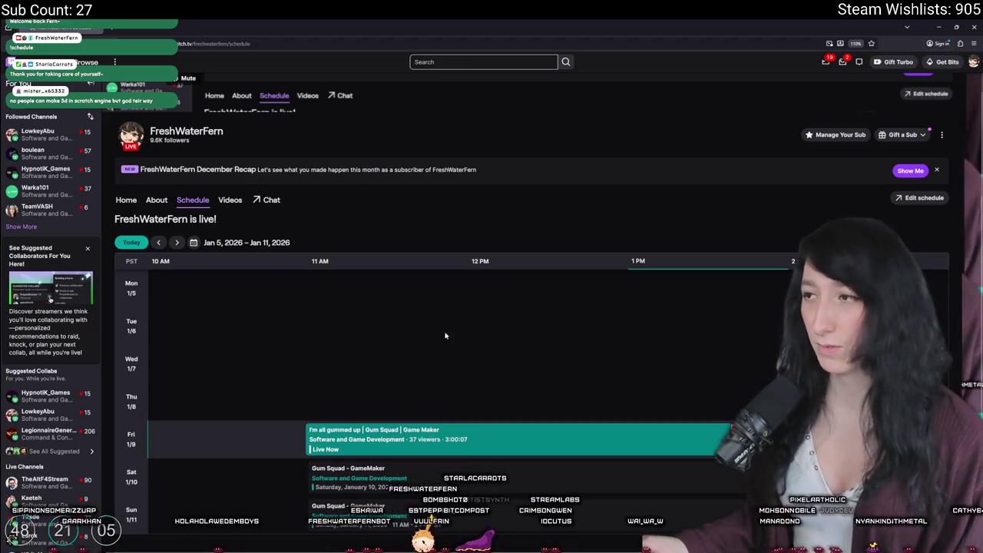
Scroll the Twitch schedule, then return to the MintSlinger entry in scr_weapons.
{"action": "scroll", "coordinate": [972, 169], "scroll_direction": "down", "scroll_amount": 1}
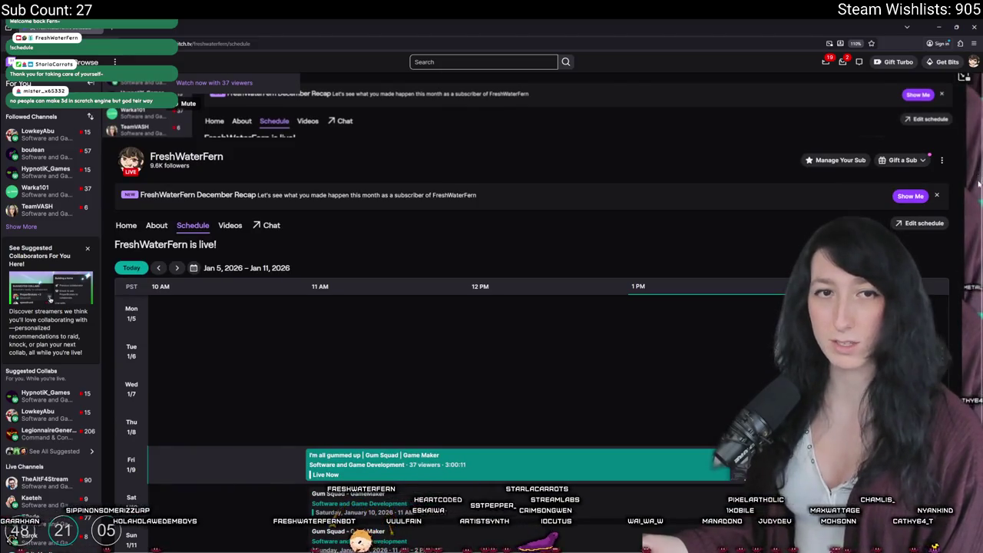
{"action": "key", "text": "alt+Tab"}
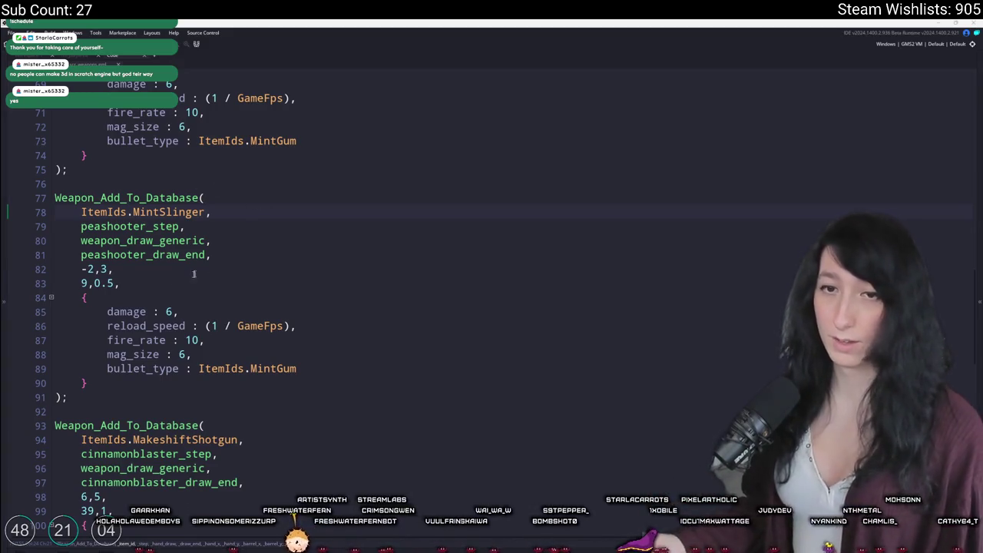
Set the MintSlinger's damage on line 85 to 9.
{"action": "left_click", "coordinate": [314, 245]}
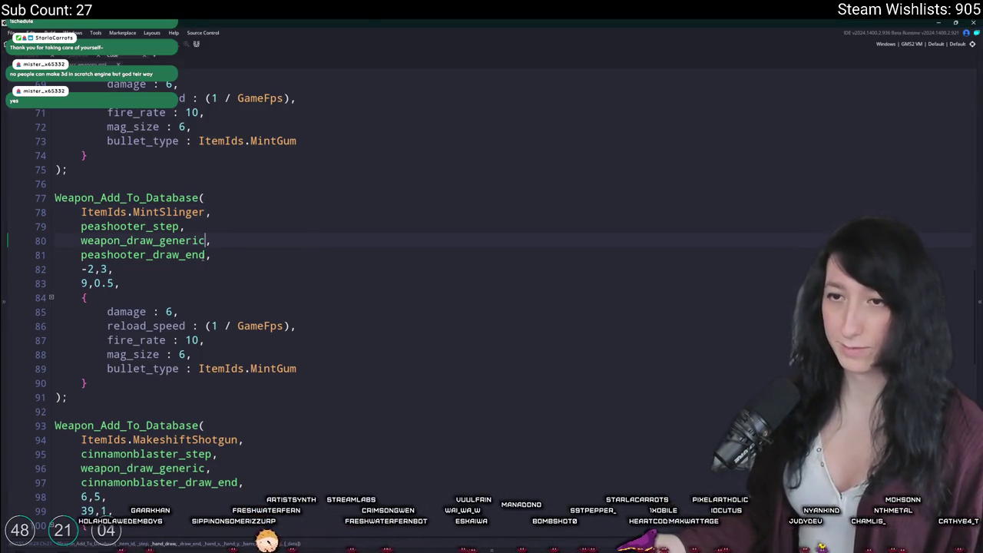
{"action": "type", "text": "12"}
{"action": "key", "text": "ctrl+z"}
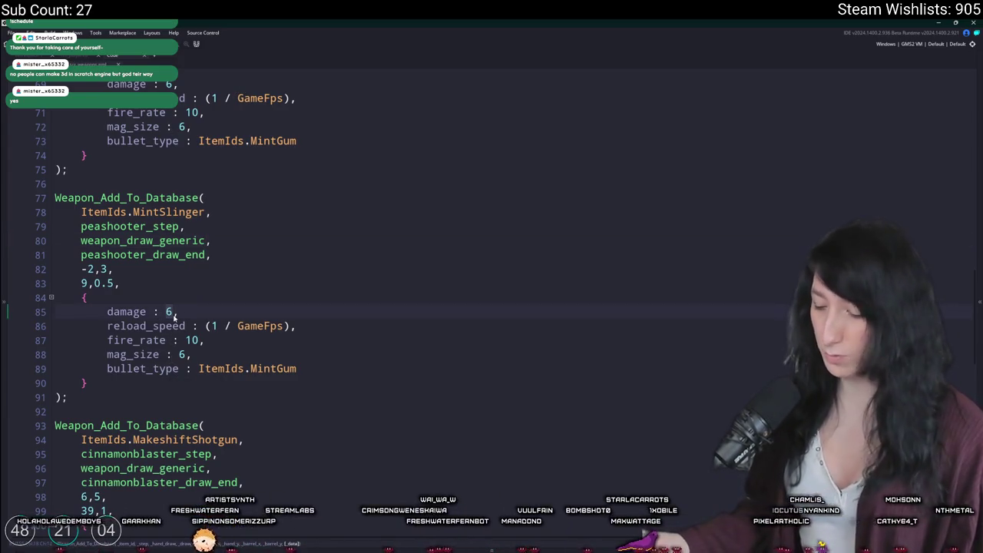
{"action": "key", "text": "BackSpace"}
{"action": "type", "text": "9"}
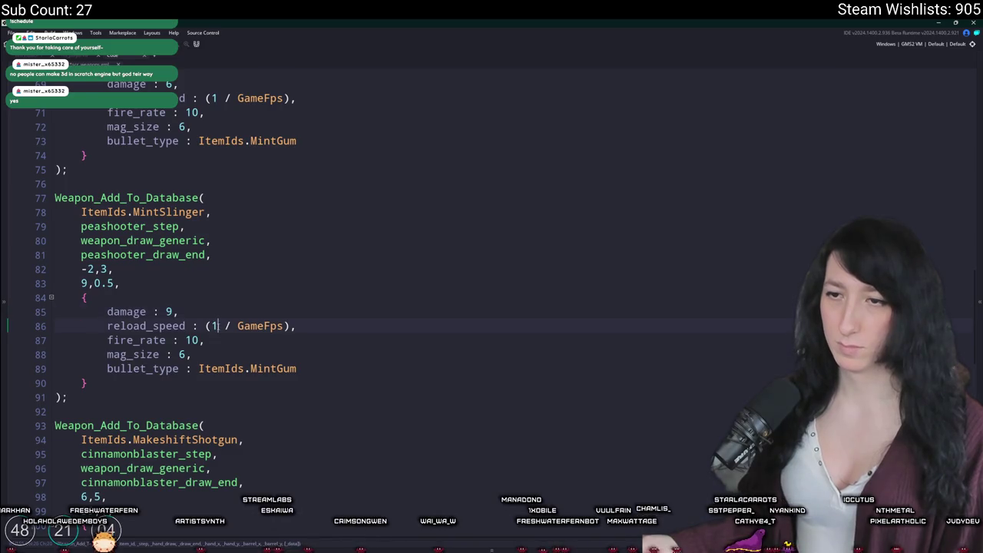
Change MintSlinger's reload_speed on line 86 to (1.5 / GameFps).
{"action": "type", "text": "."}
{"action": "scroll", "coordinate": [214, 327], "scroll_direction": "down", "scroll_amount": 15}
{"action": "key", "text": "ctrl+z"}
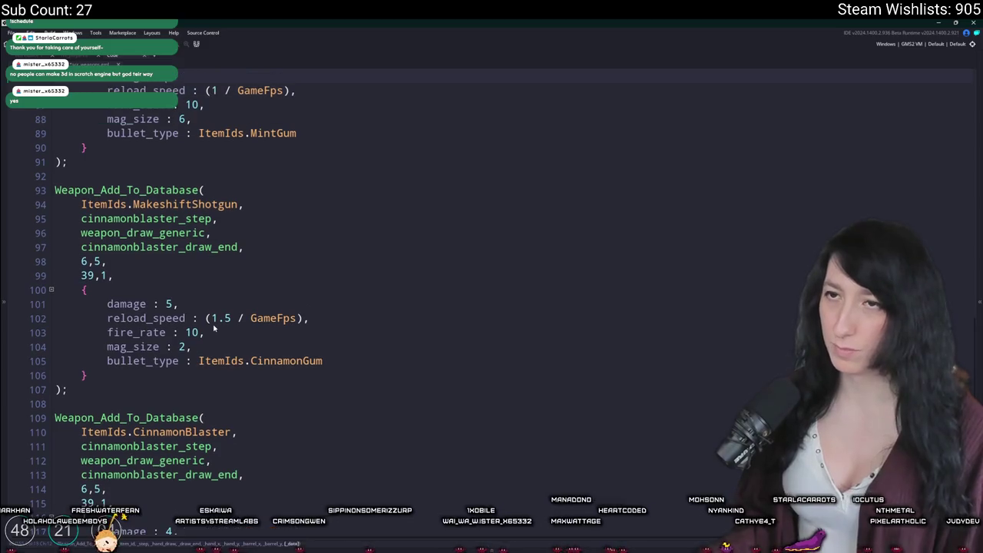
{"action": "scroll", "coordinate": [215, 326], "scroll_direction": "up", "scroll_amount": 2}
{"action": "type", "text": "."}
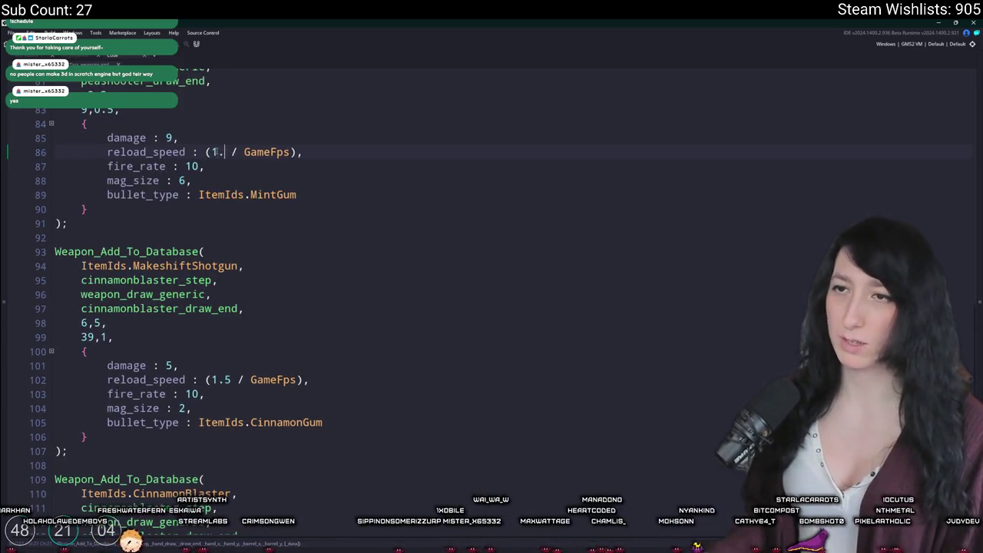
{"action": "type", "text": "5"}
{"action": "scroll", "coordinate": [231, 157], "scroll_direction": "up", "scroll_amount": 2}
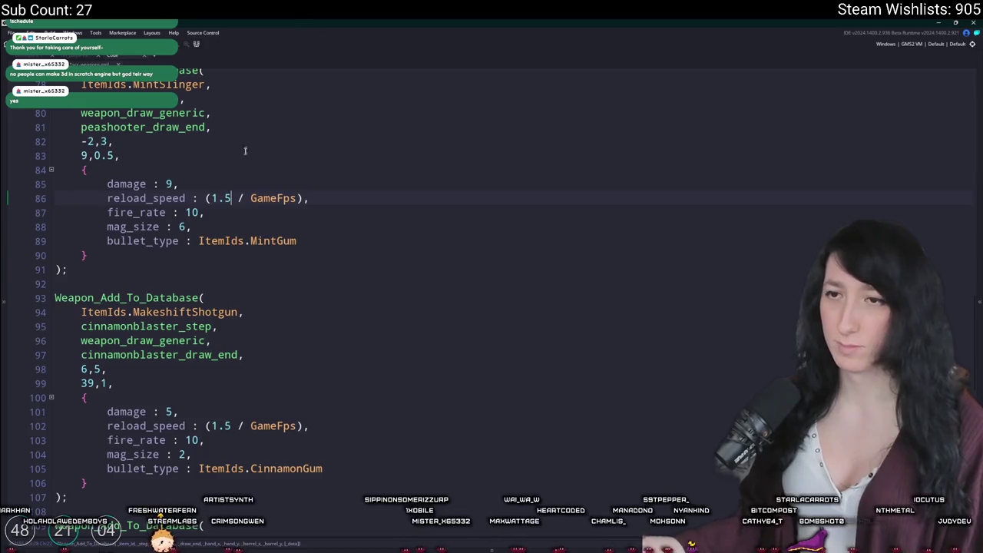
{"action": "key", "text": "super"}
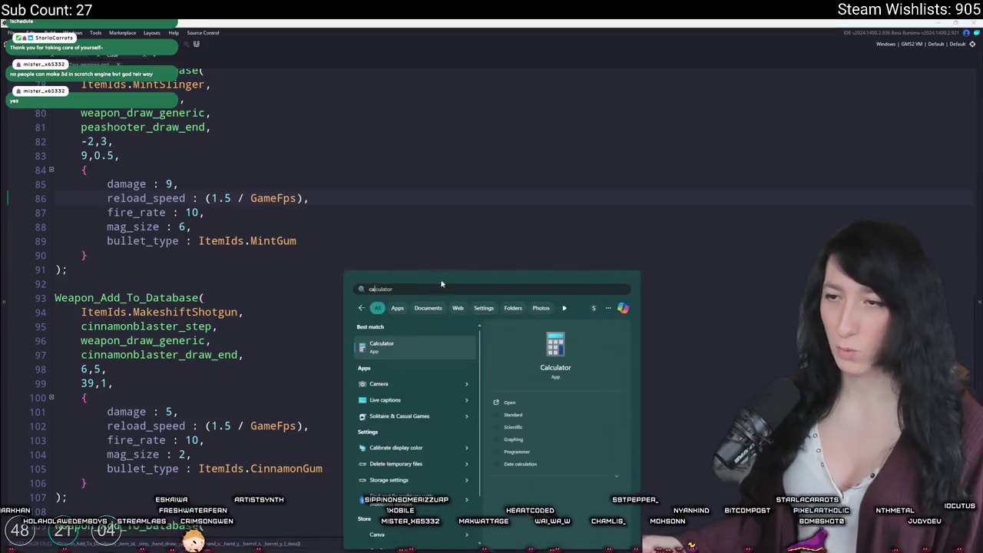
{"action": "key", "text": "Escape"}
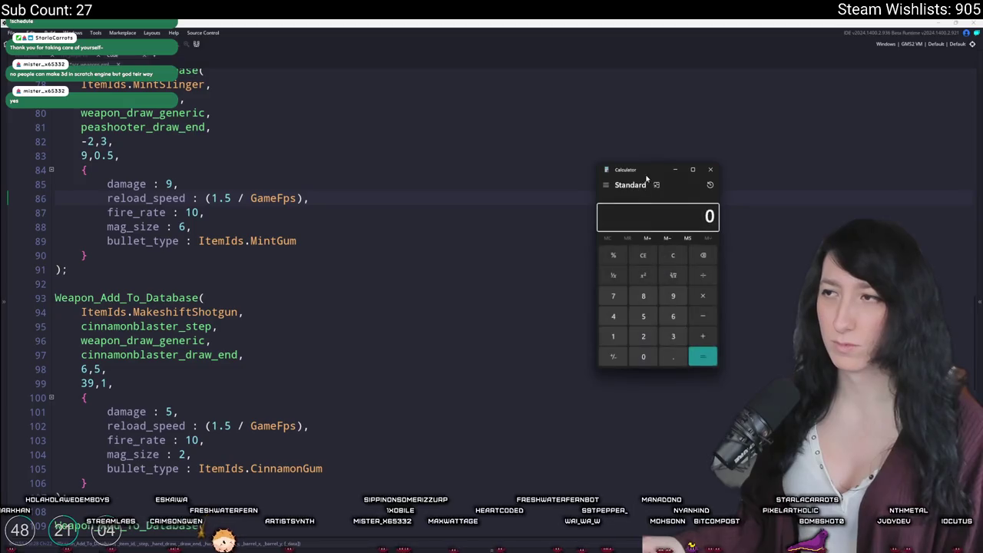
{"action": "type", "text": "1.5/60"}
{"action": "key", "text": "Return"}
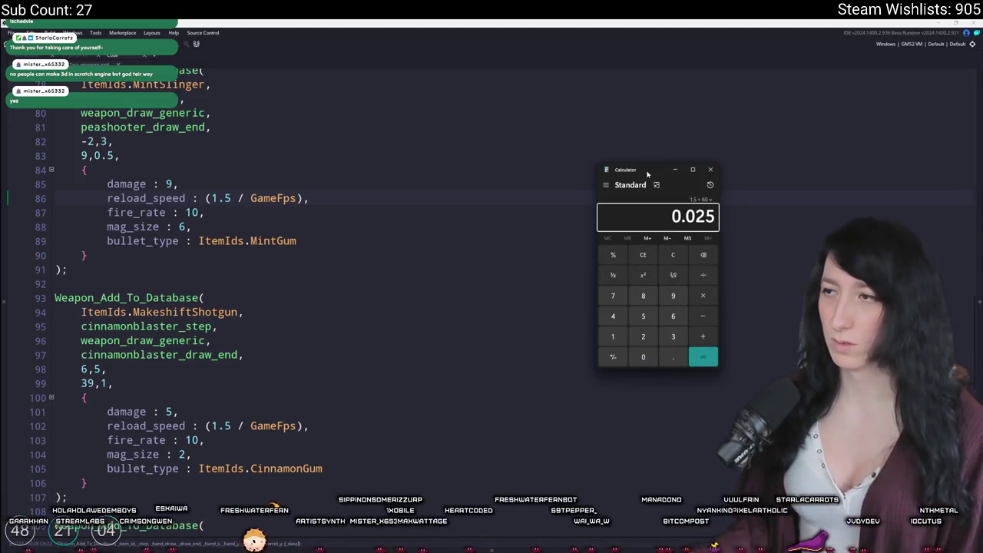
{"action": "left_click", "coordinate": [679, 261]}
{"action": "type", "text": "1/60"}
{"action": "key", "text": "Return"}
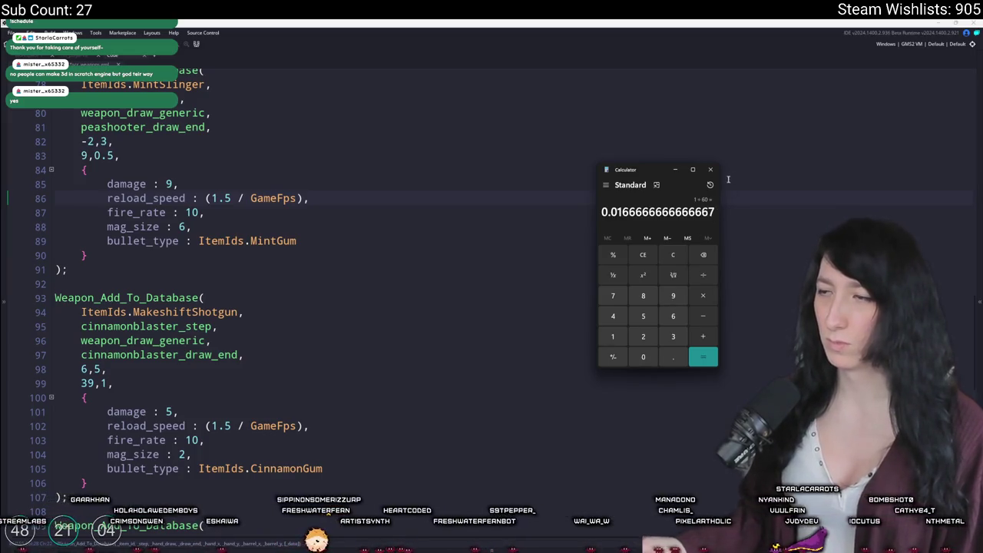
{"action": "left_click", "coordinate": [712, 170]}
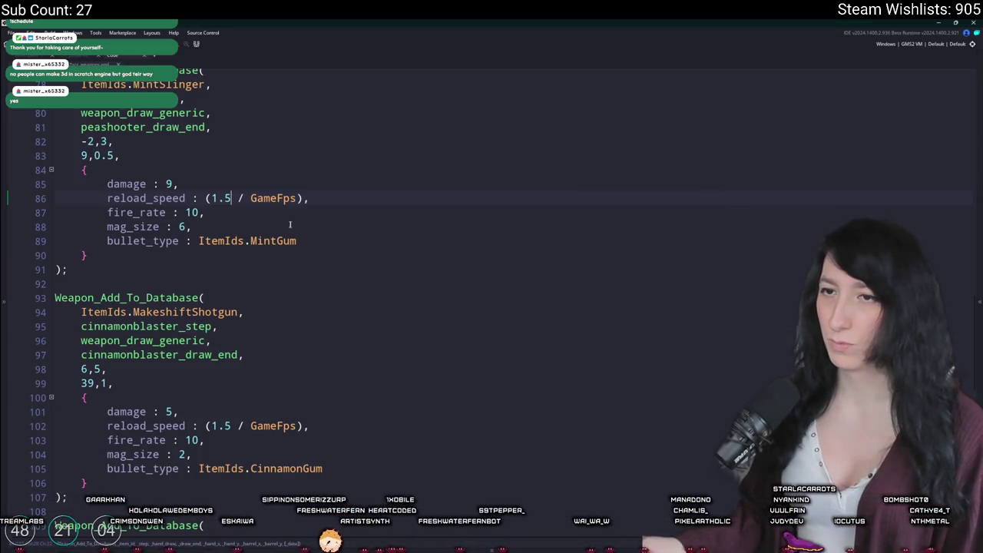
Remove .5 from MintSlinger's reload numerator, then jump to the peashooter_step script.
{"action": "left_click", "coordinate": [219, 199]}
{"action": "key", "text": "Delete"}
{"action": "key", "text": "Delete"}
{"action": "type", "text": "* 0.5"}
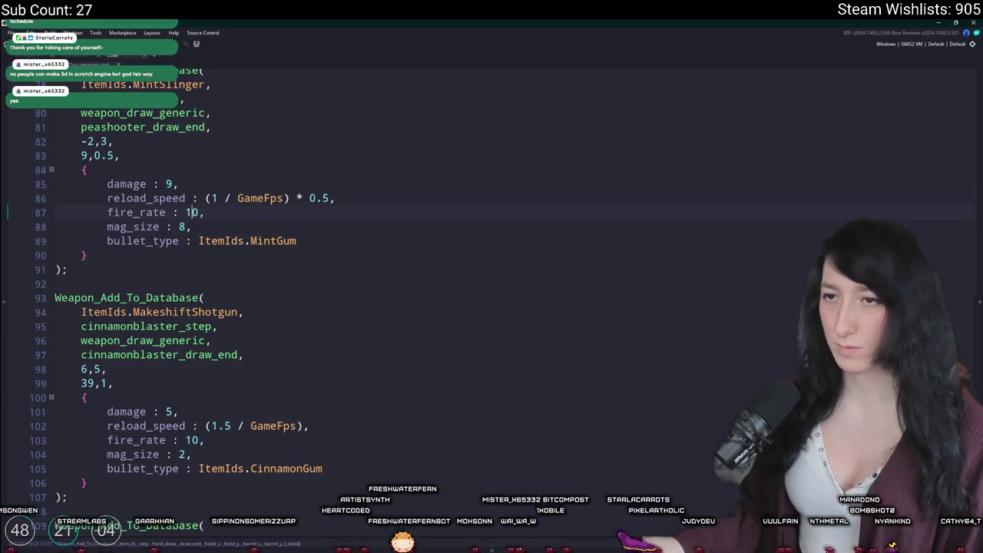
{"action": "scroll", "coordinate": [298, 227], "scroll_direction": "up", "scroll_amount": 1}
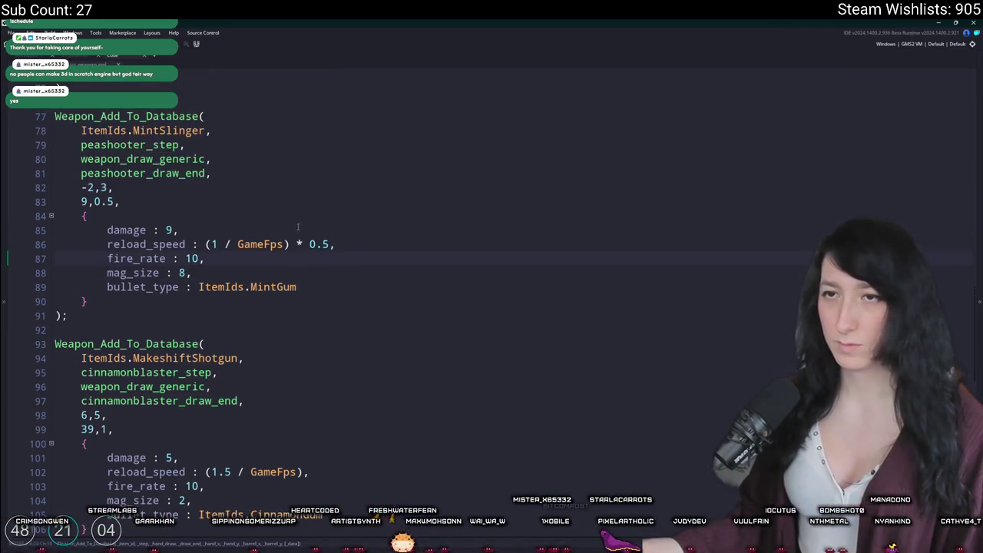
{"action": "left_click", "coordinate": [166, 145]}
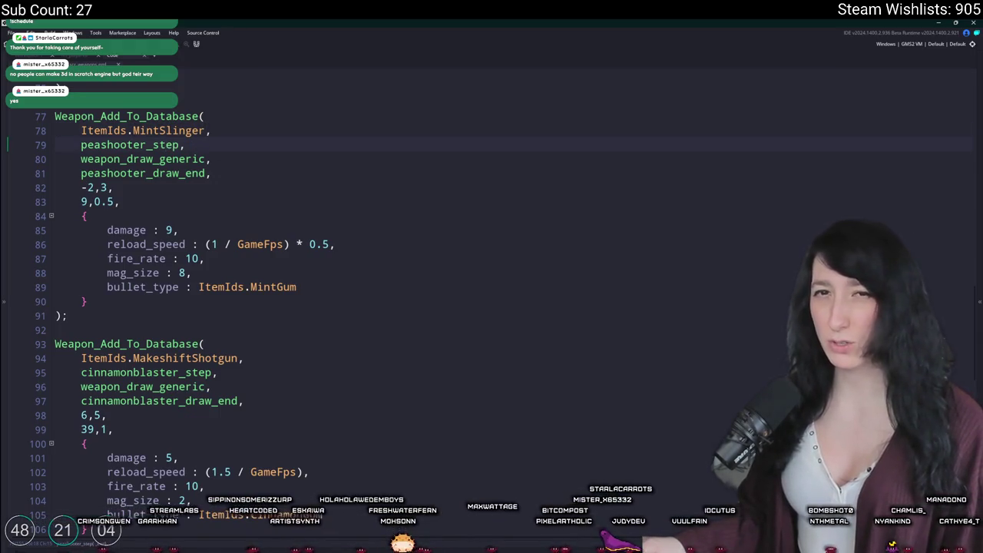
{"action": "middle_click", "coordinate": [125, 145]}
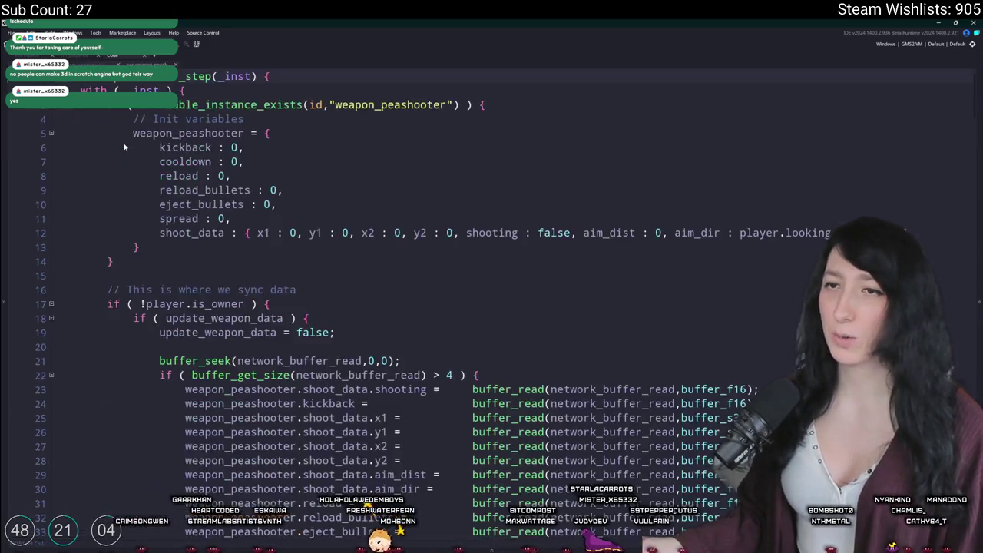
Open a different weapon script from the Asset Browser, clearing the search filter.
{"action": "left_click", "coordinate": [979, 108]}
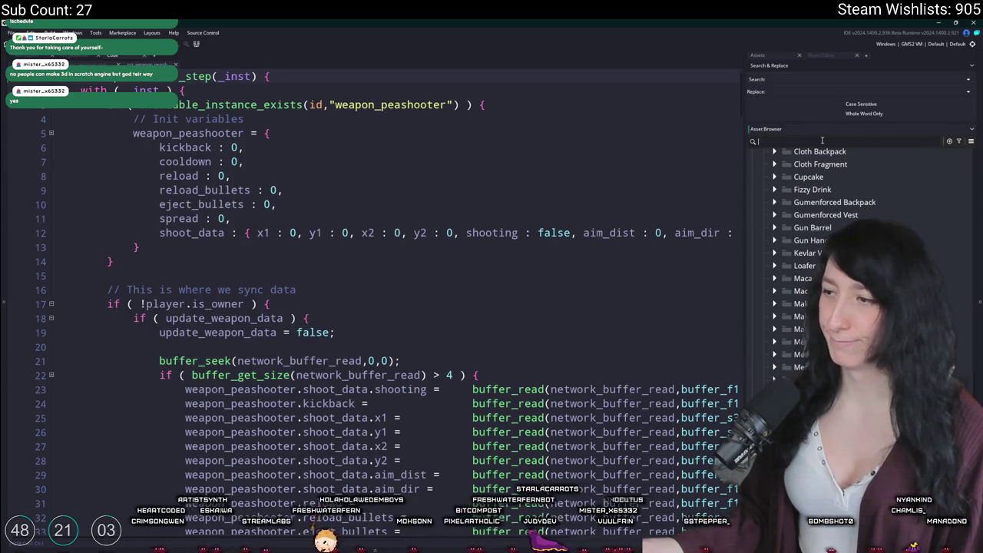
{"action": "type", "text": "scr"}
{"action": "type", "text": "peash"}
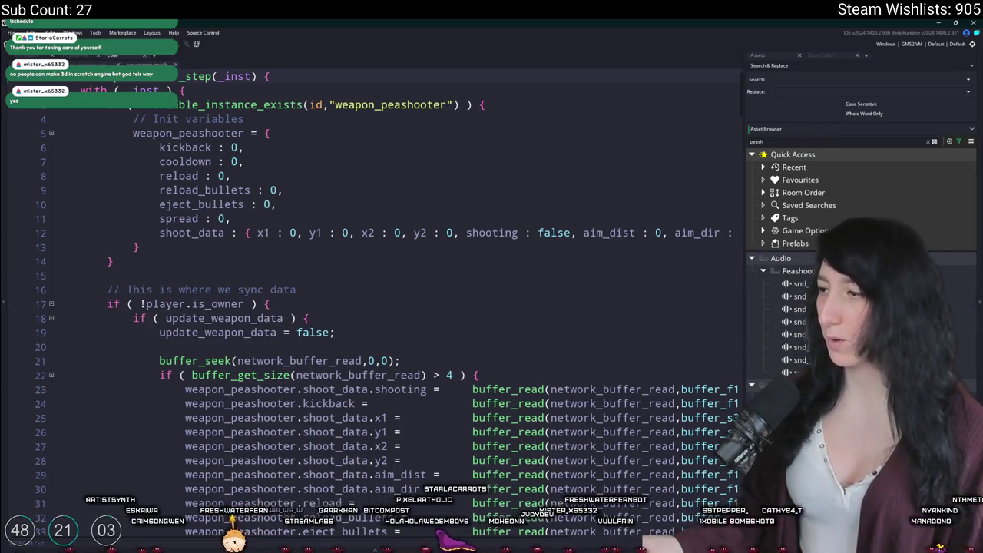
{"action": "left_click", "coordinate": [928, 142]}
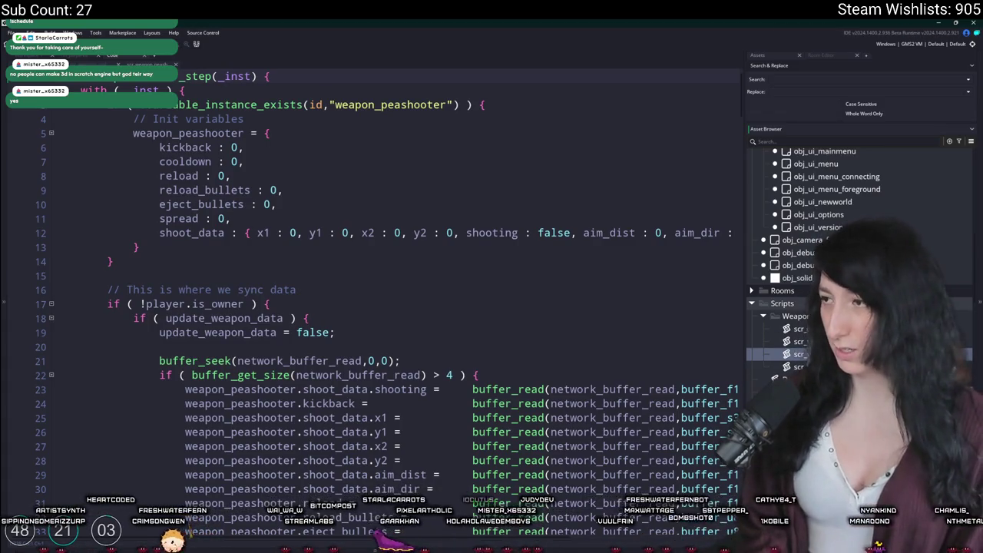
{"action": "left_click", "coordinate": [799, 341]}
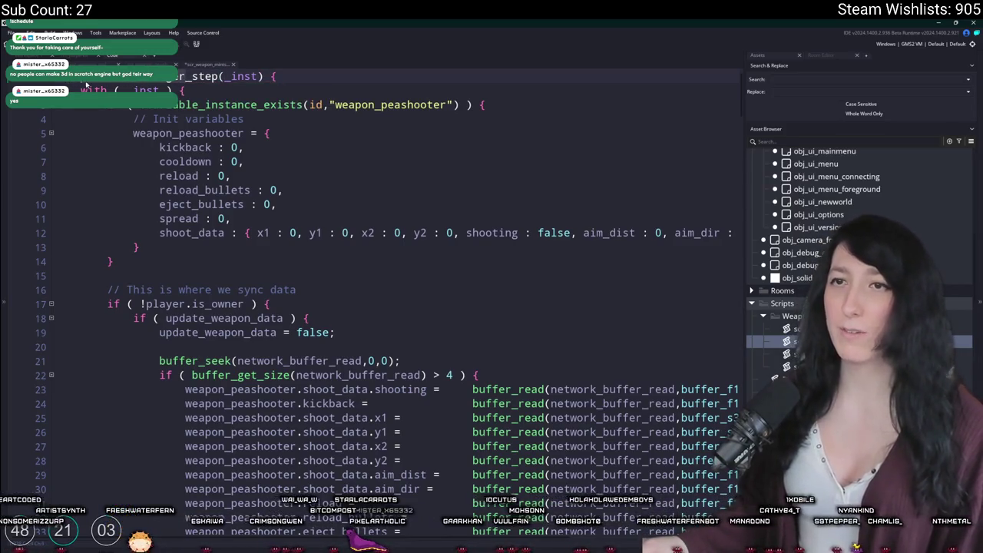
{"action": "scroll", "coordinate": [441, 304], "scroll_direction": "down", "scroll_amount": 1}
{"action": "scroll", "coordinate": [441, 303], "scroll_direction": "down", "scroll_amount": 8}
{"action": "scroll", "coordinate": [276, 211], "scroll_direction": "up", "scroll_amount": 4}
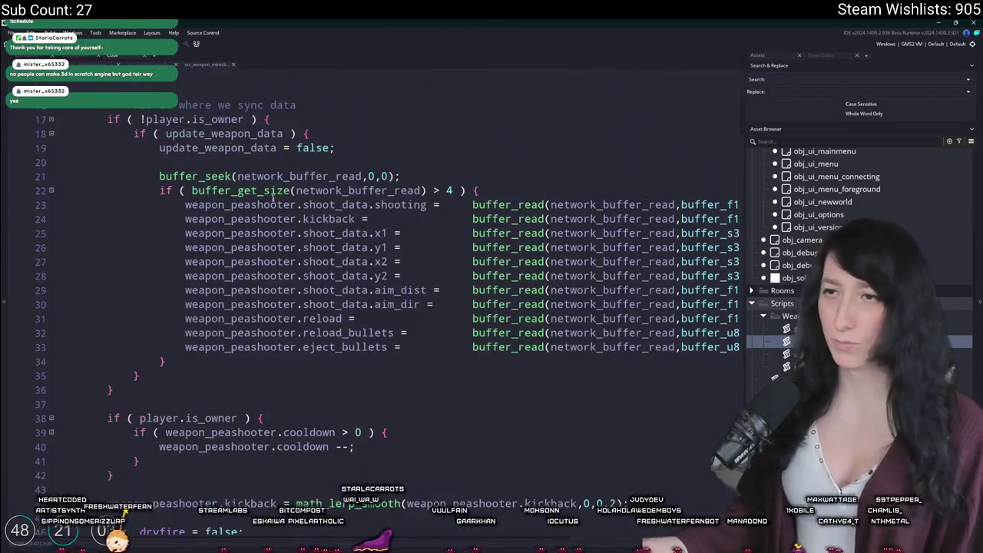
{"action": "scroll", "coordinate": [280, 215], "scroll_direction": "up", "scroll_amount": 1}
Select 'peashooter' in the weapon_peashooter names and start a find-and-replace for it.
{"action": "left_click_drag", "start_coordinate": [298, 251], "coordinate": [185, 393]}
{"action": "type", "text": "mintslinger"}
{"action": "key", "text": "ctrl+z"}
{"action": "scroll", "coordinate": [293, 278], "scroll_direction": "up", "scroll_amount": 1}
{"action": "left_click", "coordinate": [293, 277]}
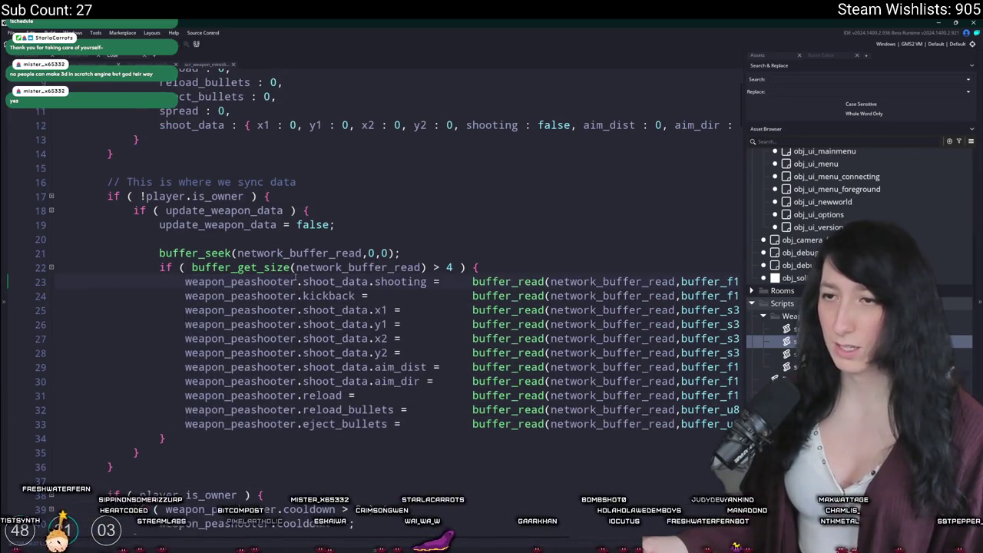
{"action": "left_click_drag", "start_coordinate": [231, 282], "coordinate": [296, 282]}
{"action": "key", "text": "ctrl+f"}
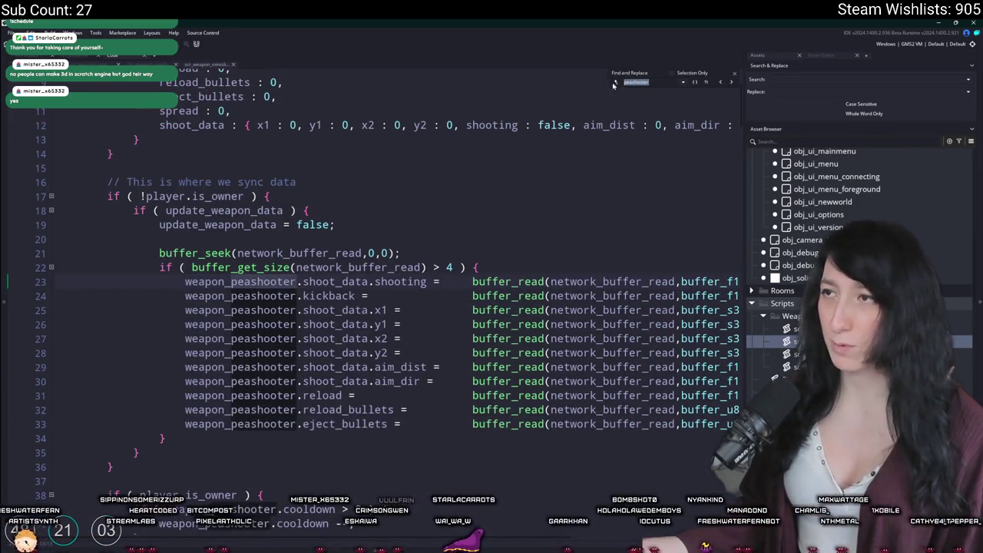
{"action": "left_click", "coordinate": [710, 92]}
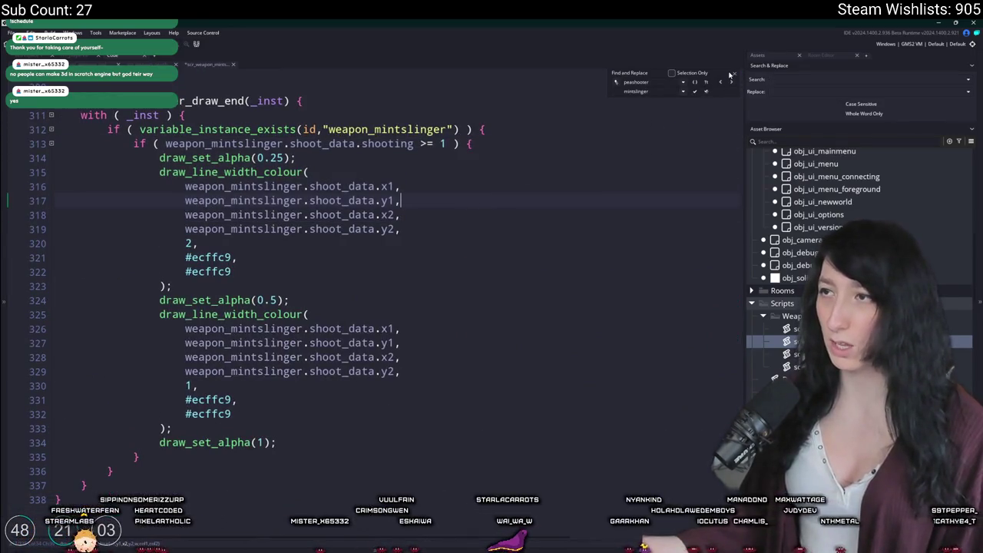
{"action": "left_click", "coordinate": [732, 75]}
{"action": "left_click", "coordinate": [551, 129]}
{"action": "scroll", "coordinate": [502, 261], "scroll_direction": "up", "scroll_amount": 4}
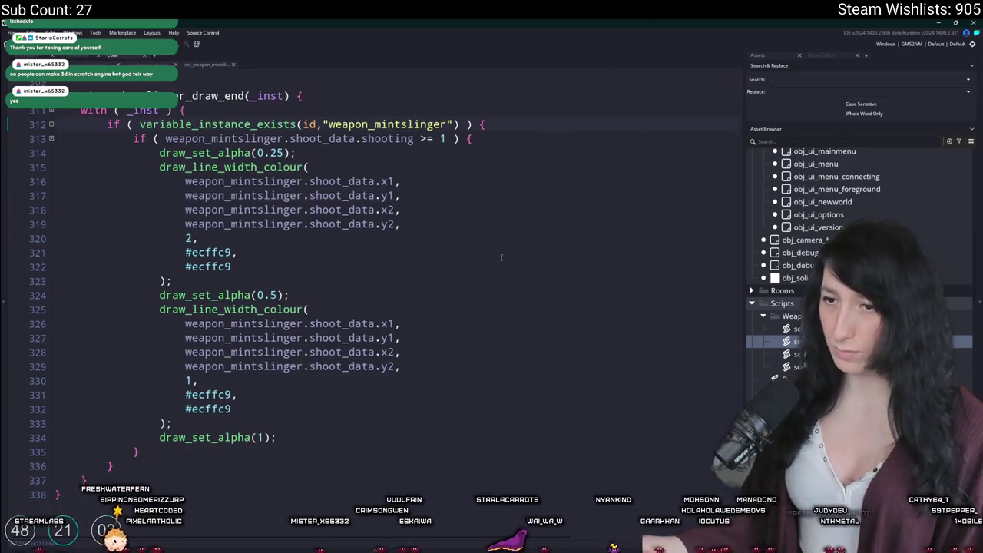
{"action": "scroll", "coordinate": [503, 261], "scroll_direction": "up", "scroll_amount": 8}
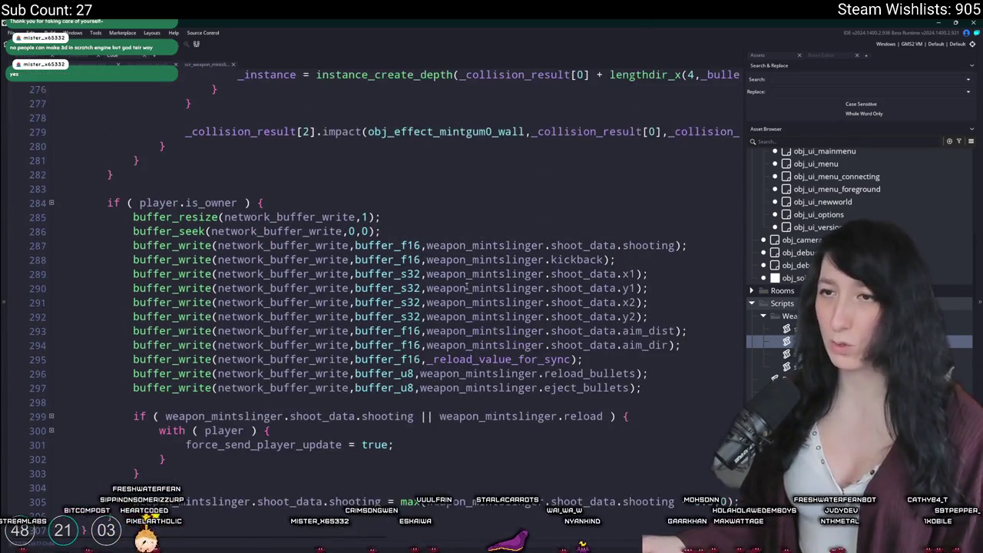
{"action": "scroll", "coordinate": [473, 242], "scroll_direction": "up", "scroll_amount": 6}
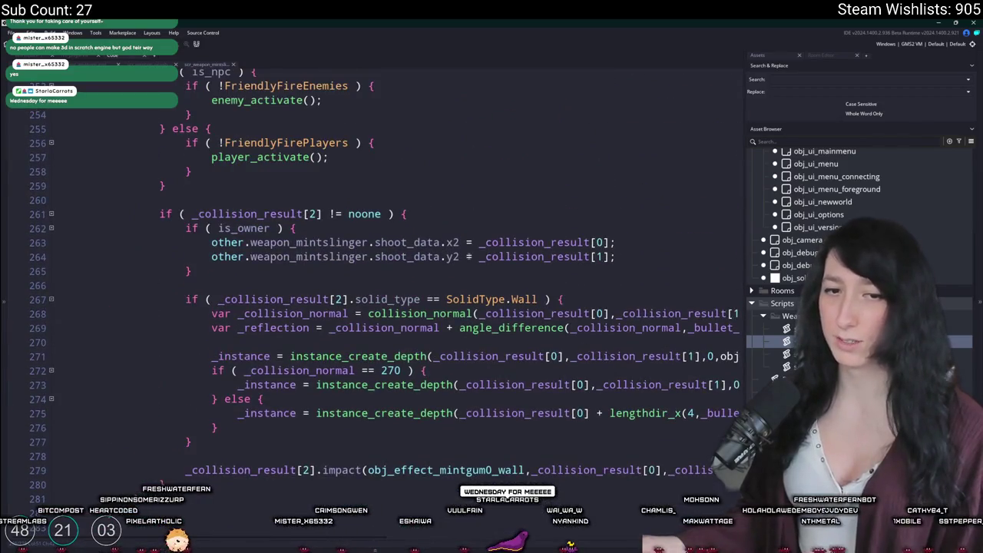
{"action": "scroll", "coordinate": [679, 339], "scroll_direction": "down", "scroll_amount": 1}
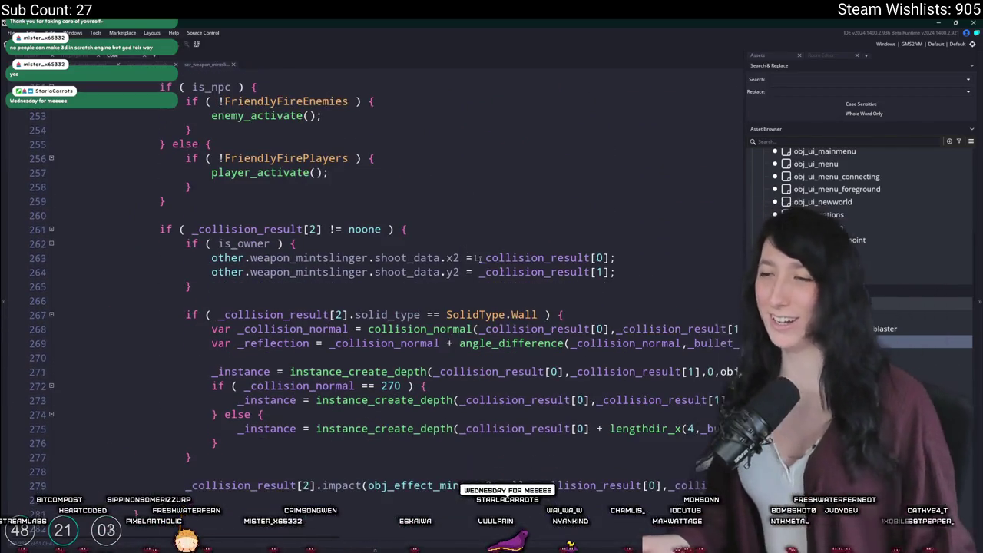
{"action": "key", "text": "F12"}
{"action": "scroll", "coordinate": [680, 342], "scroll_direction": "down", "scroll_amount": 1}
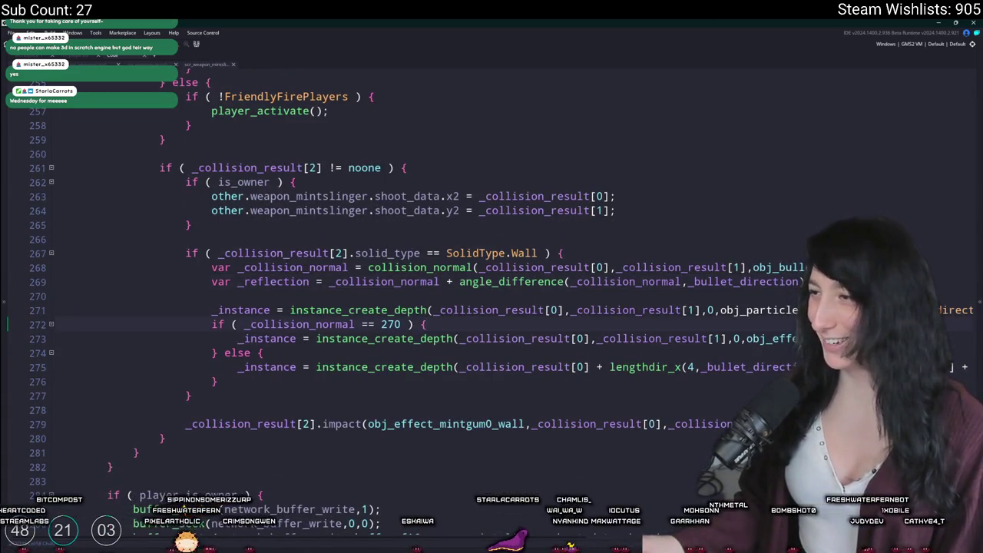
{"action": "left_click", "coordinate": [216, 309]}
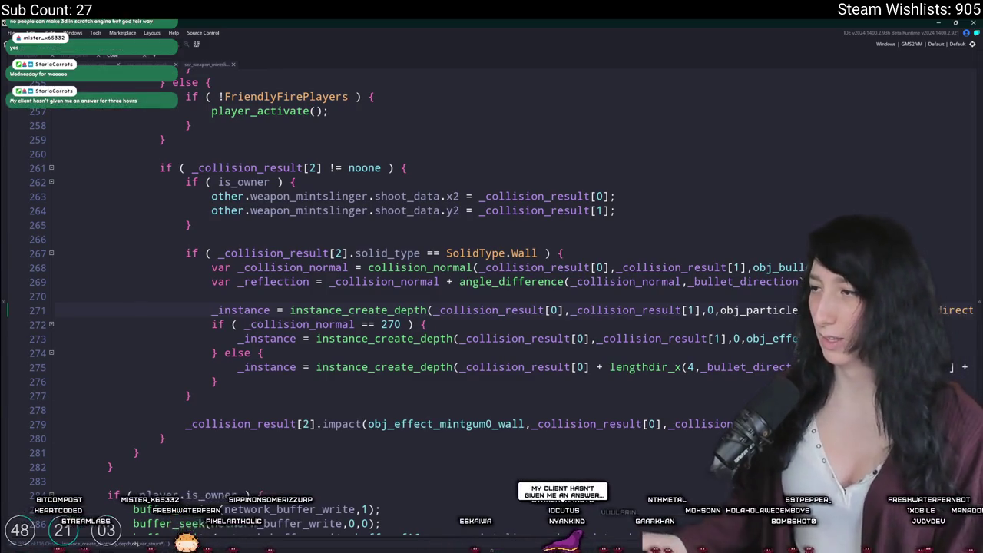
{"action": "key", "text": "End"}
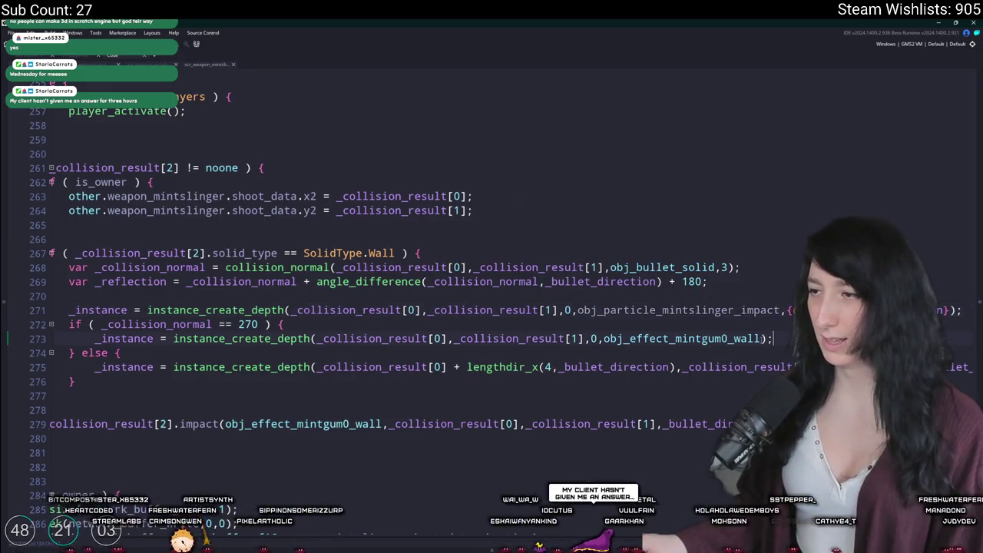
{"action": "key", "text": "Down"}
{"action": "key", "text": "Down"}
{"action": "key", "text": "Down"}
{"action": "key", "text": "Home"}
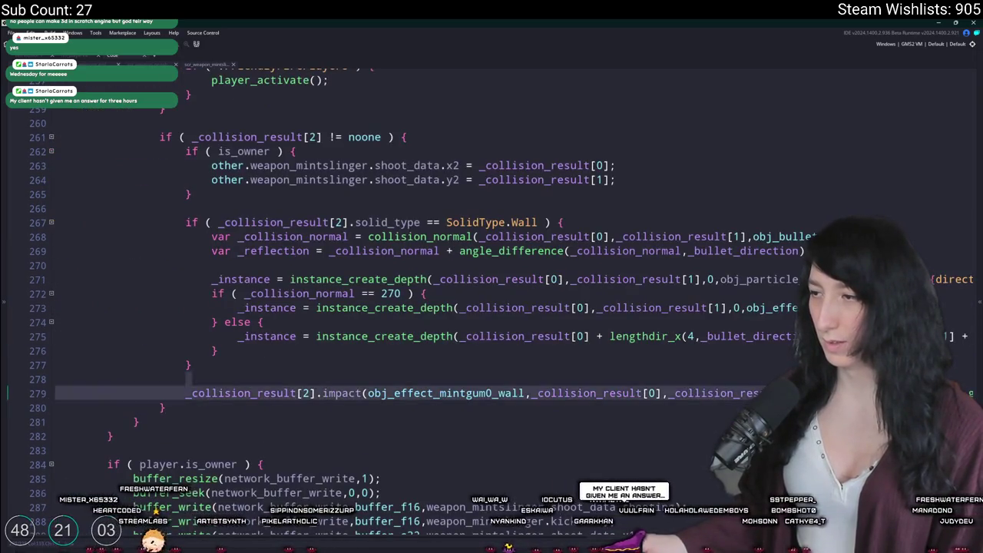
{"action": "key", "text": "End"}
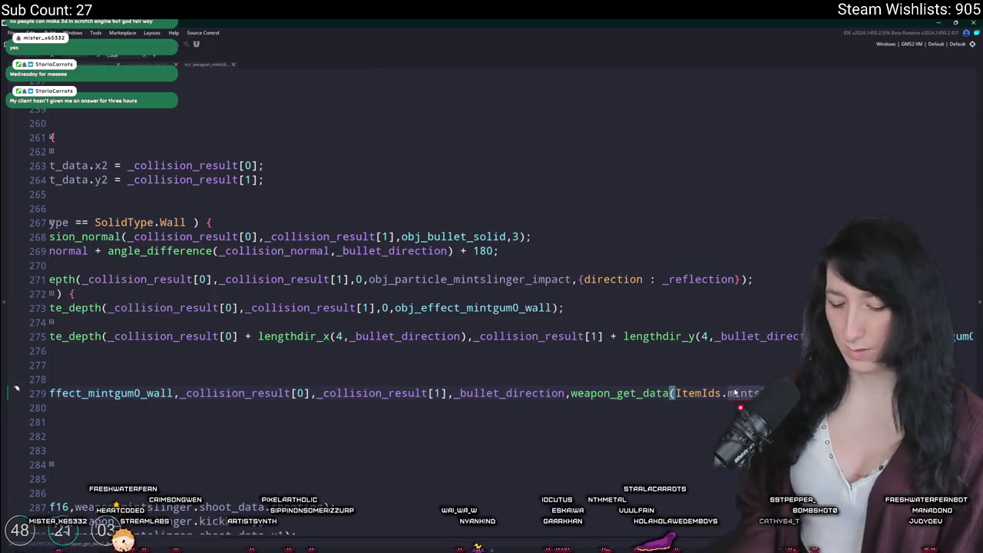
{"action": "key", "text": "Up"}
{"action": "key", "text": "Up"}
{"action": "key", "text": "Up"}
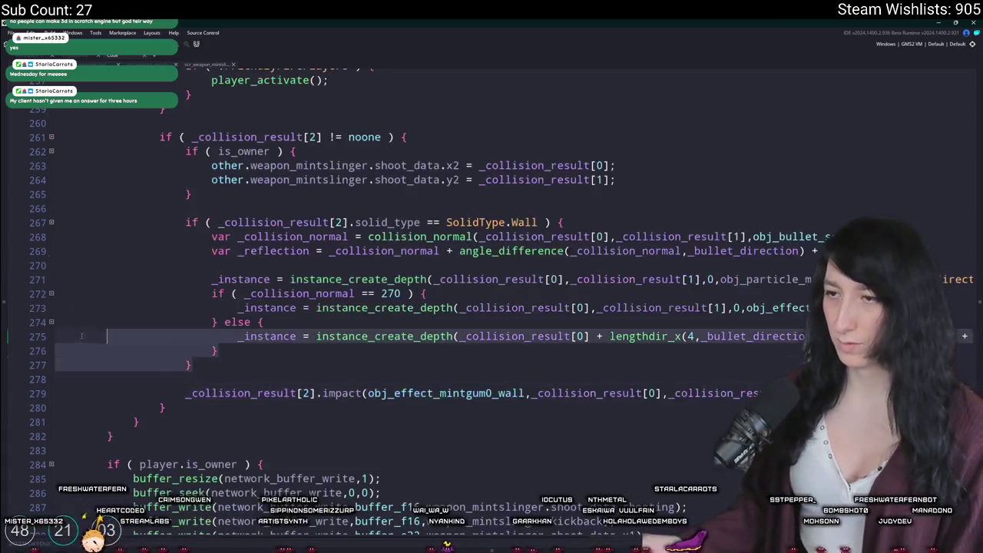
{"action": "scroll", "coordinate": [476, 265], "scroll_direction": "up", "scroll_amount": 10}
{"action": "left_click", "coordinate": [476, 266]}
{"action": "scroll", "coordinate": [476, 265], "scroll_direction": "up", "scroll_amount": 8}
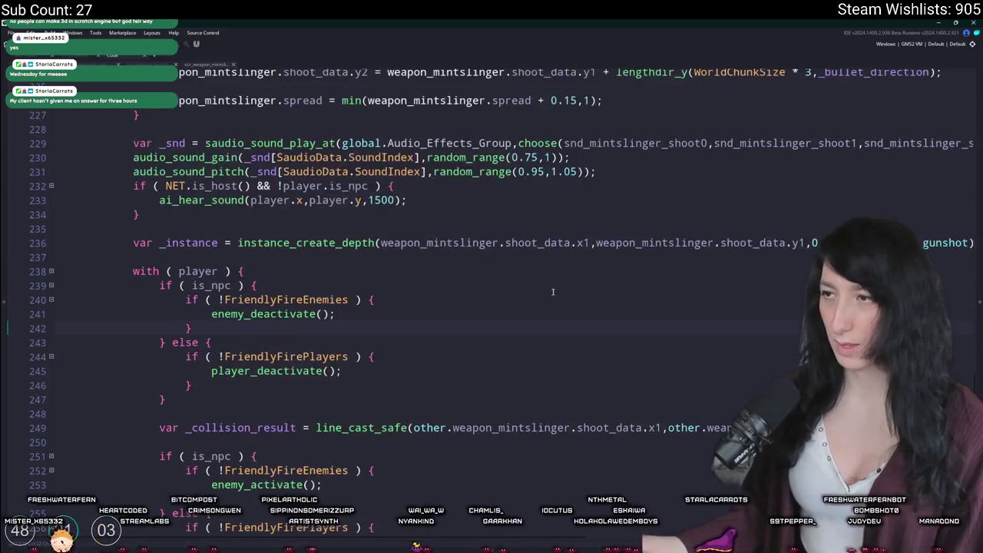
{"action": "left_click_drag", "start_coordinate": [477, 185], "coordinate": [616, 258]}
{"action": "scroll", "coordinate": [892, 201], "scroll_direction": "up", "scroll_amount": 4}
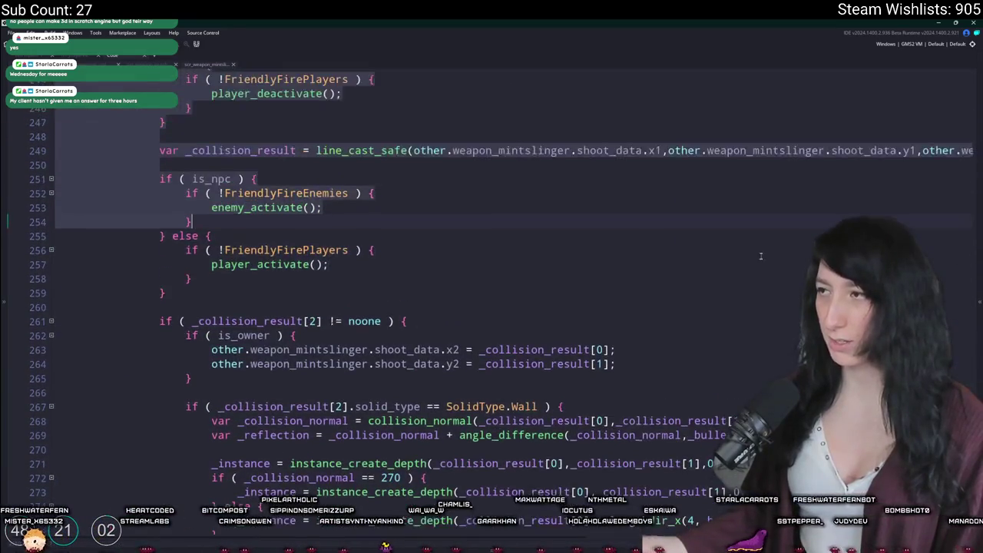
{"action": "left_click", "coordinate": [892, 201]}
{"action": "key", "text": "End"}
{"action": "key", "text": "Page_Up"}
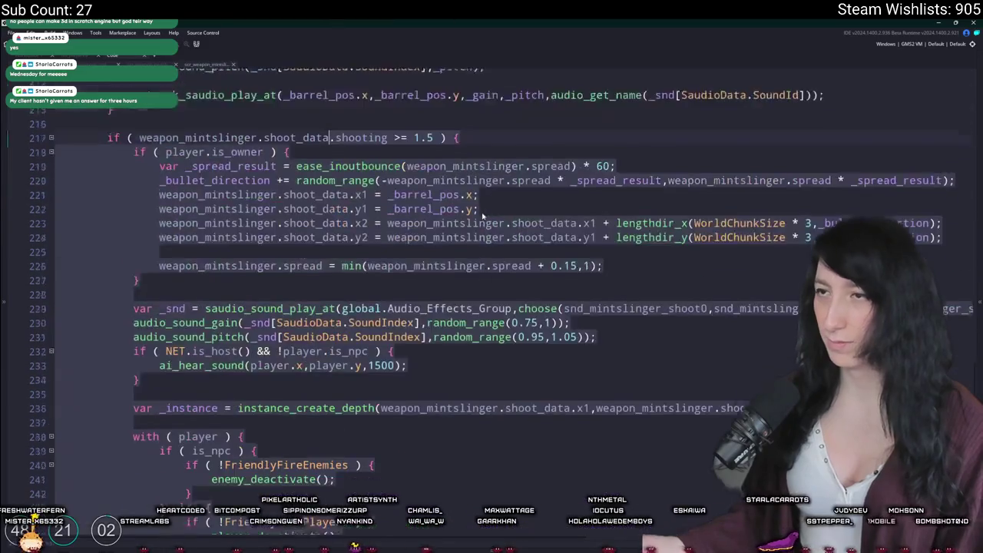
{"action": "scroll", "coordinate": [563, 242], "scroll_direction": "up", "scroll_amount": 2}
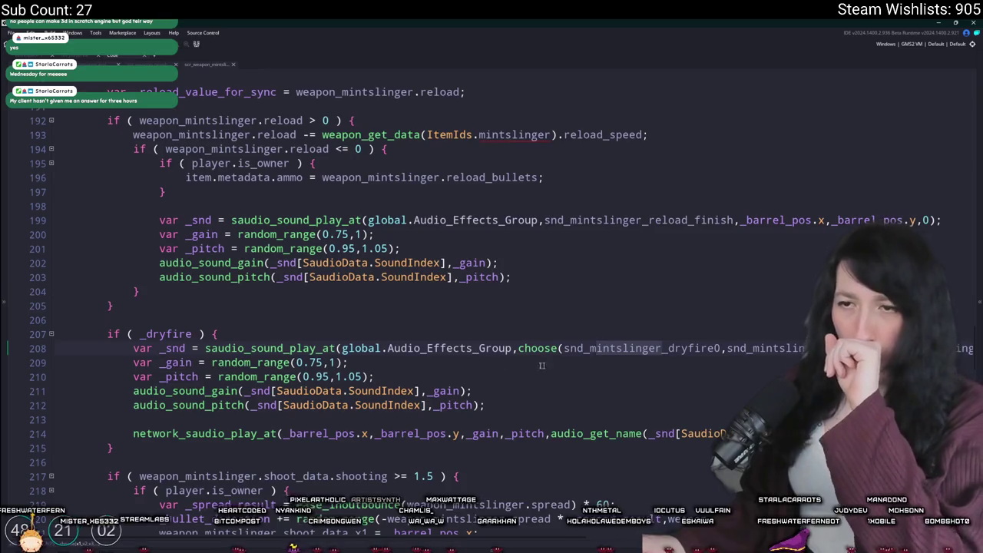
Rename the first dryfire sound reference to peashooter_dryfire0 with snd_peashooter.
{"action": "key", "text": "Delete"}
{"action": "key", "text": "Delete"}
{"action": "key", "text": "Delete"}
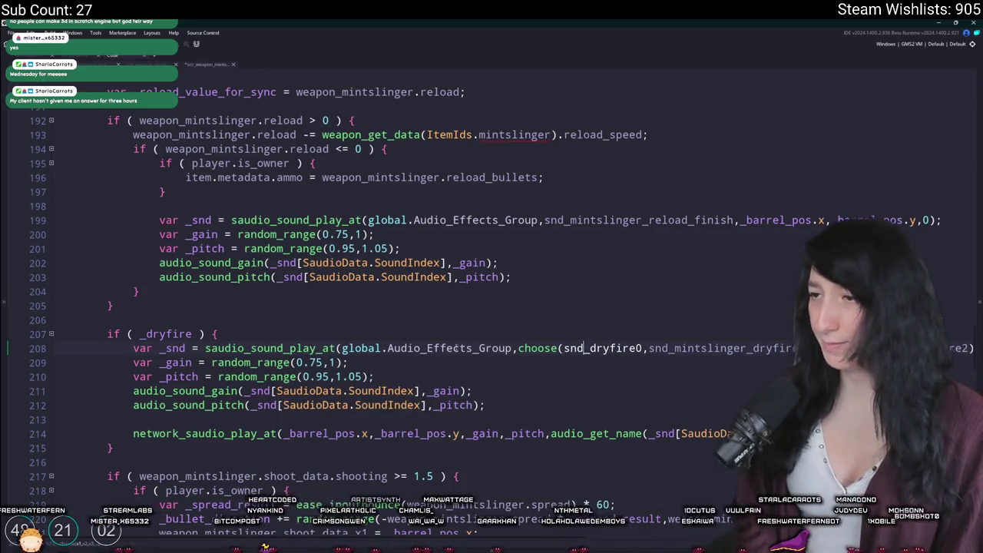
{"action": "key", "text": "ctrl+z"}
{"action": "key", "text": "End"}
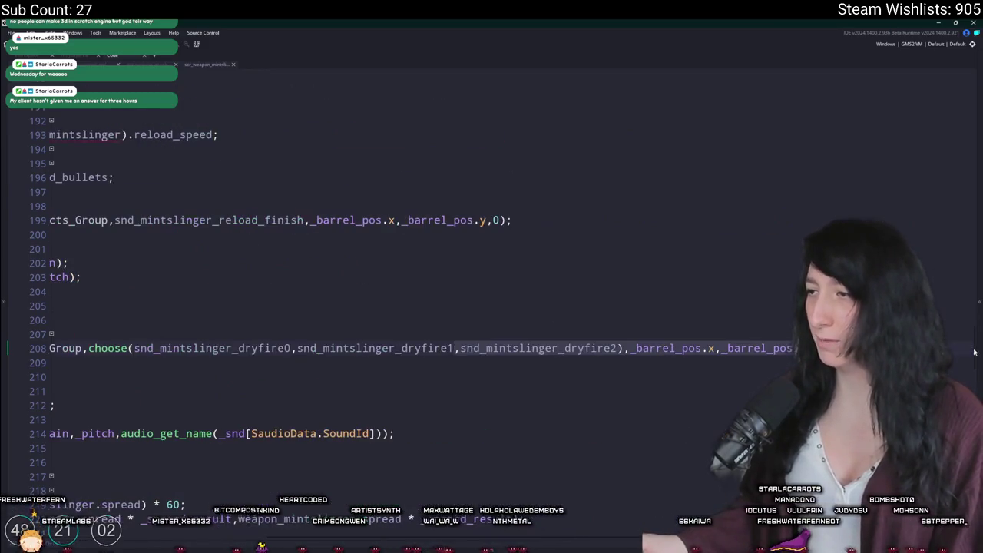
{"action": "key", "text": "Down"}
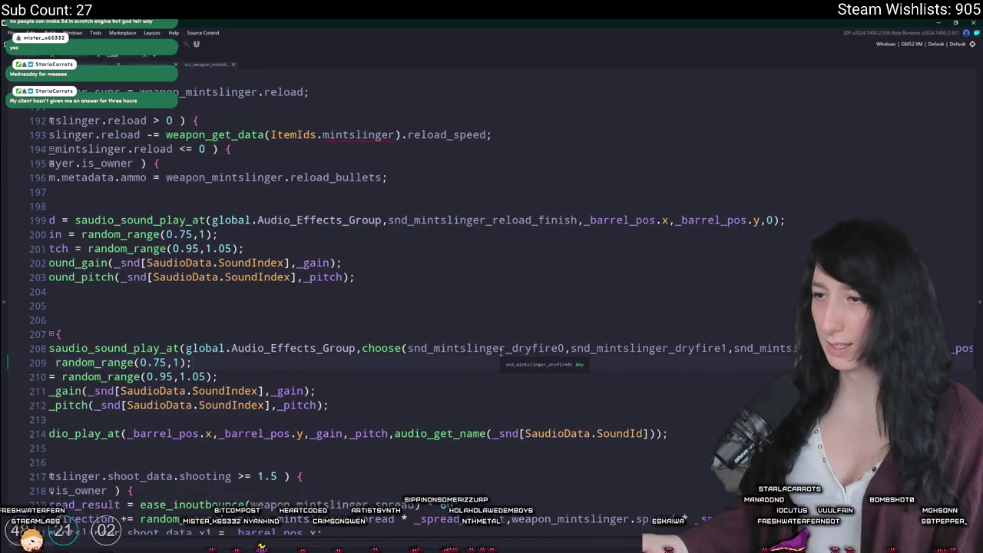
{"action": "left_click", "coordinate": [447, 349]}
{"action": "key", "text": "ctrl+Delete"}
{"action": "type", "text": "peashooter_dryfire0,snd_"}
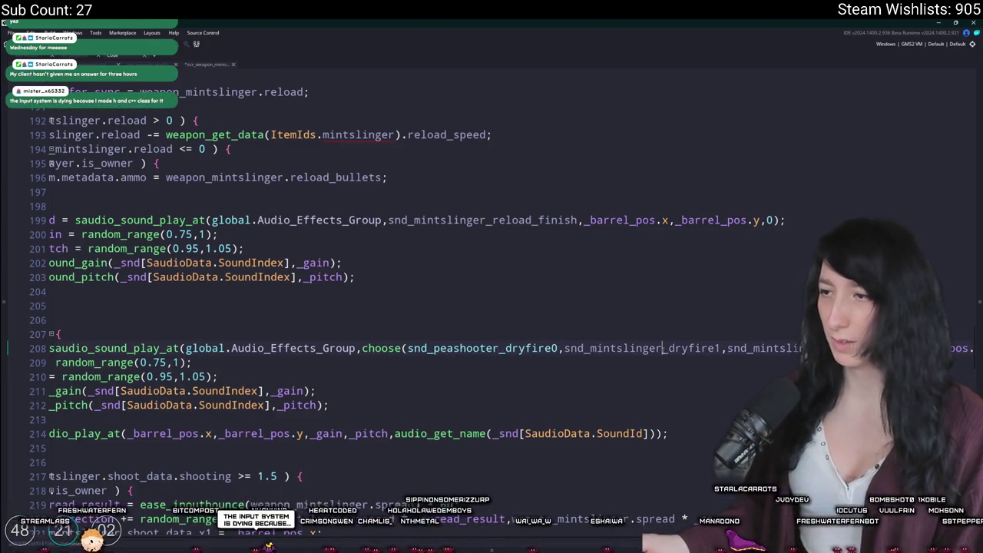
{"action": "type", "text": "peashooter_dryf"}
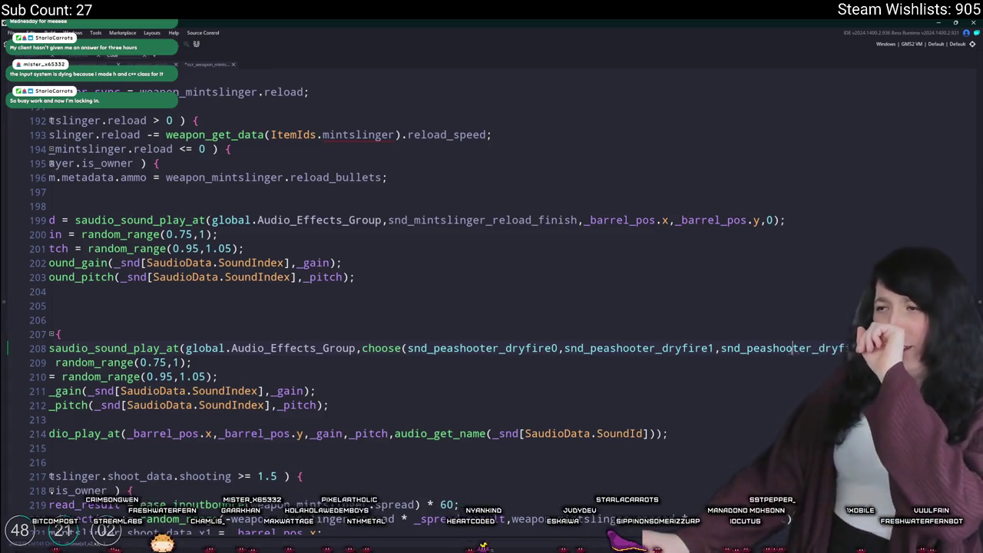
Change the reload-finish sound name to use peashooter.
{"action": "scroll", "coordinate": [792, 349], "scroll_direction": "right", "scroll_amount": 3}
{"action": "scroll", "coordinate": [538, 308], "scroll_direction": "left", "scroll_amount": 3}
{"action": "left_click", "coordinate": [384, 275]}
{"action": "scroll", "coordinate": [461, 230], "scroll_direction": "up", "scroll_amount": 1}
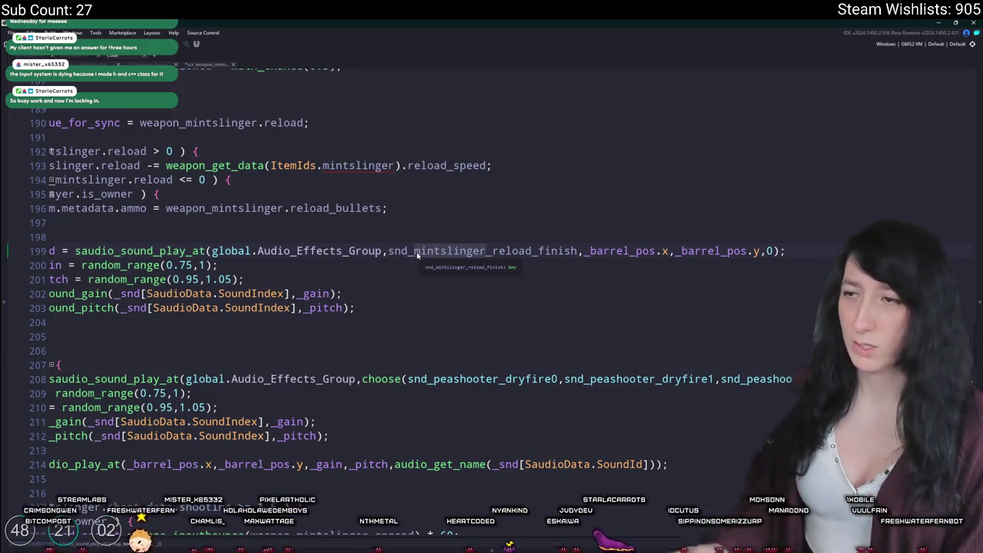
{"action": "type", "text": "peashooter"}
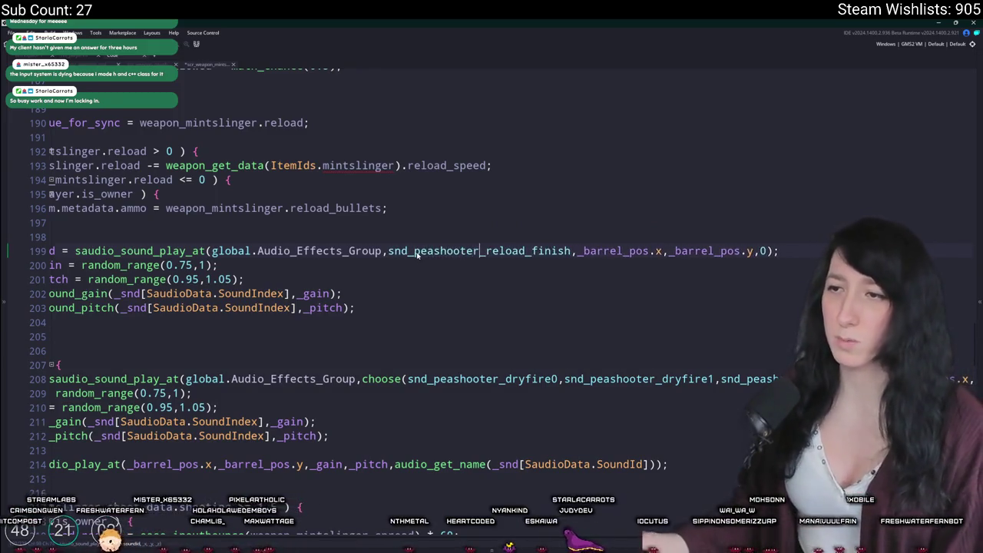
Replace the item id on line 193 of the reload-speed code with ItemIds.MintSlinger.
{"action": "scroll", "coordinate": [415, 228], "scroll_direction": "left", "scroll_amount": 3}
{"action": "left_click", "coordinate": [415, 232]}
{"action": "scroll", "coordinate": [550, 317], "scroll_direction": "up", "scroll_amount": 3}
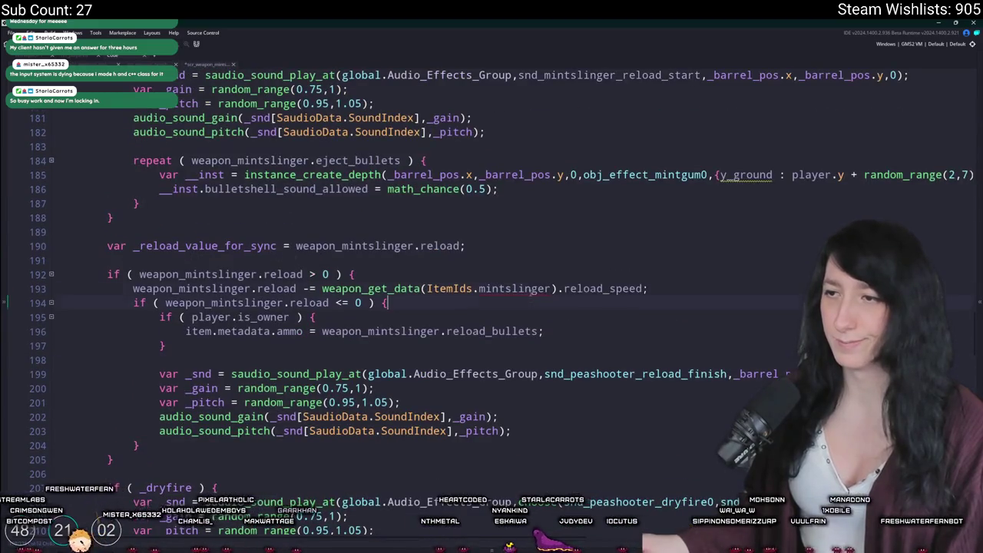
{"action": "double_click", "coordinate": [530, 289]}
{"action": "type", "text": "MintSlin"}
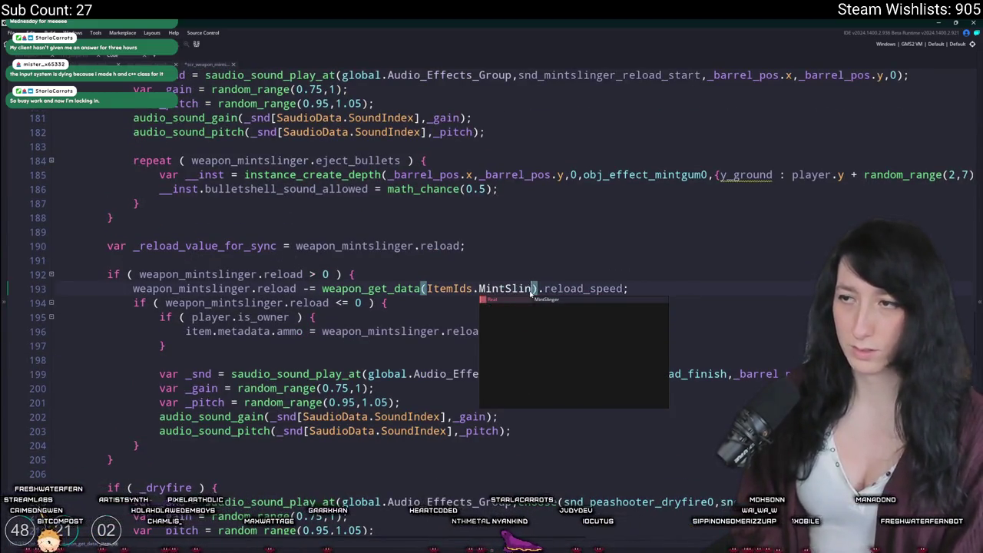
{"action": "key", "text": "Return"}
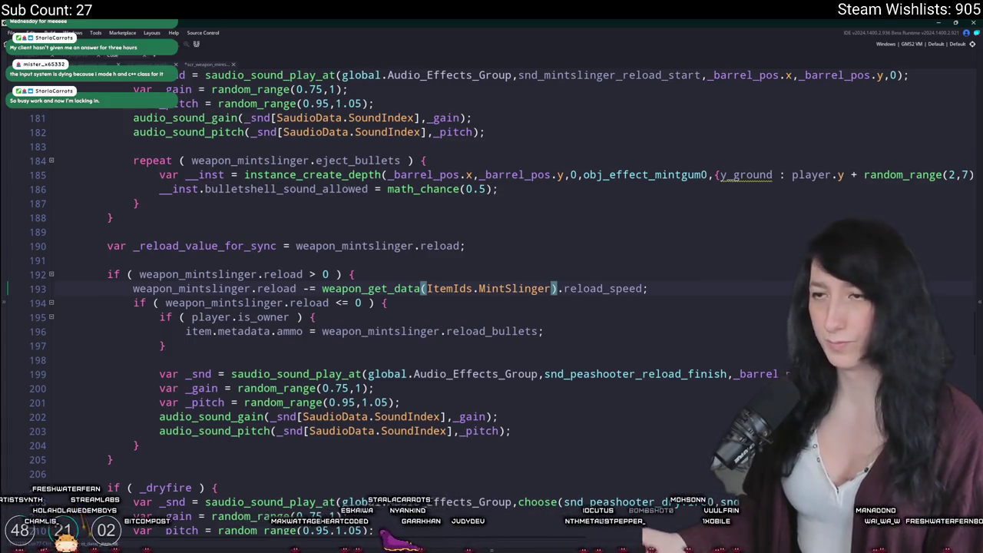
Change the reload-start sound name near line 182 to use peashooter.
{"action": "scroll", "coordinate": [492, 300], "scroll_direction": "up", "scroll_amount": 2}
{"action": "left_click", "coordinate": [165, 438]}
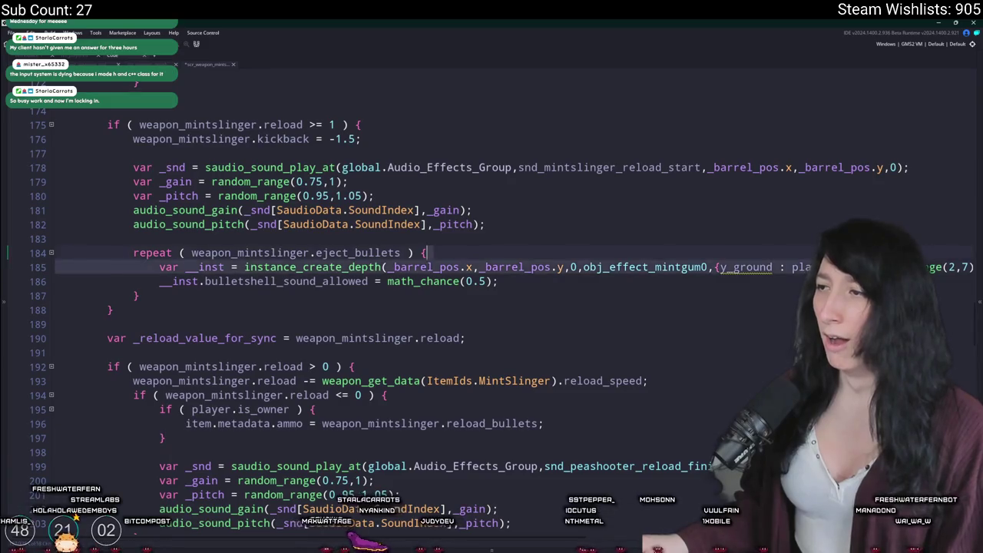
{"action": "scroll", "coordinate": [527, 223], "scroll_direction": "right", "scroll_amount": 4}
{"action": "left_click", "coordinate": [527, 224]}
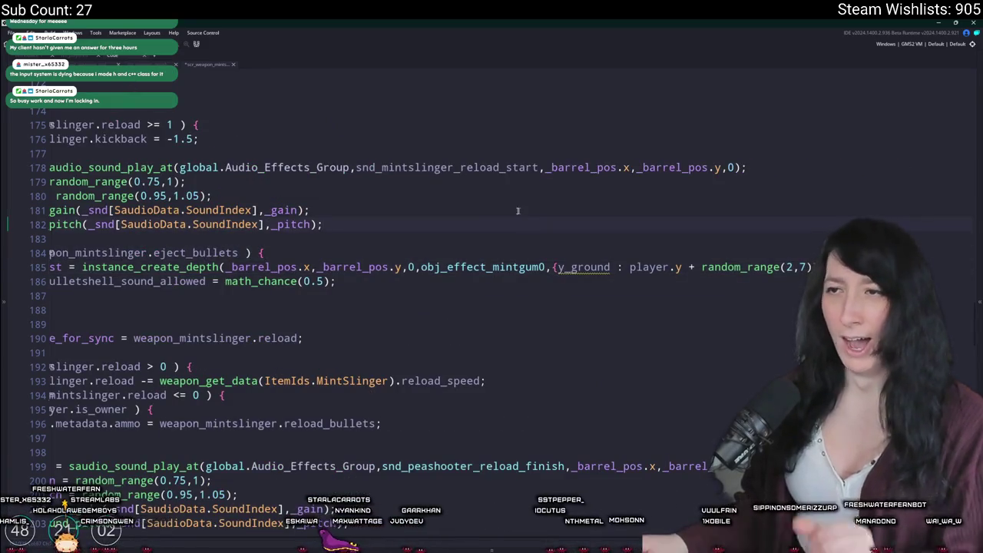
{"action": "left_click", "coordinate": [401, 167]}
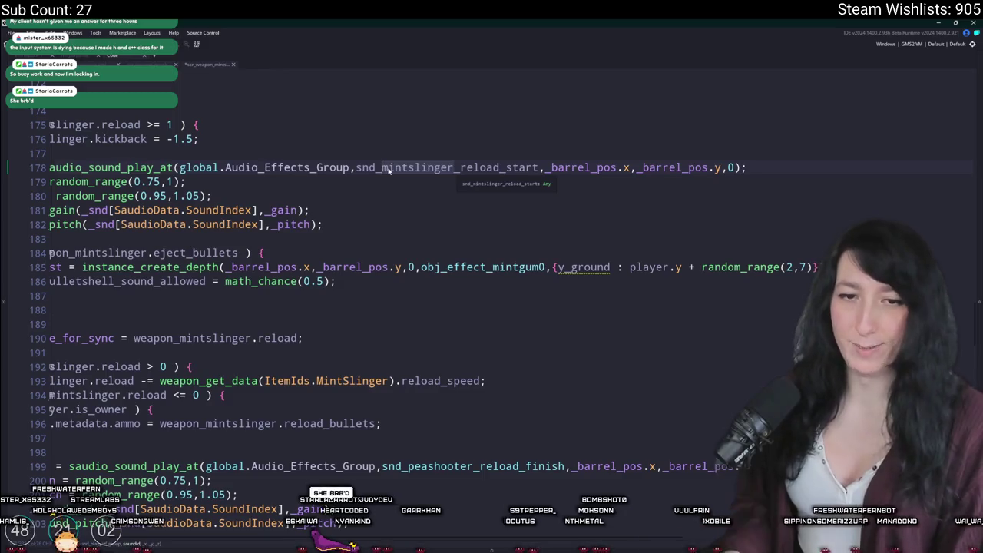
{"action": "type", "text": "peashooter"}
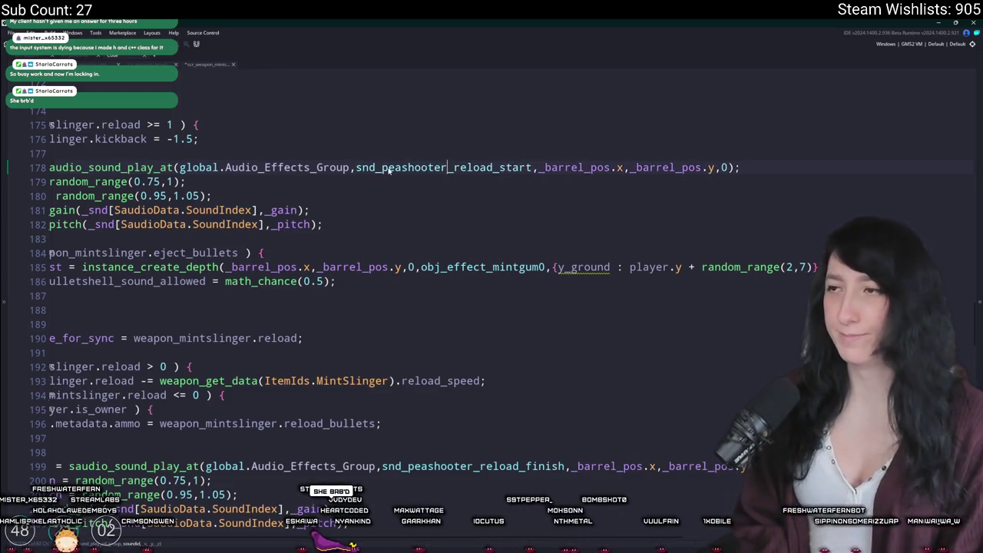
{"action": "key", "text": "Up"}
Correct the mintslinger item ids around line 141 to ItemIds.MintSlinger.
{"action": "scroll", "coordinate": [443, 245], "scroll_direction": "up", "scroll_amount": 5}
{"action": "scroll", "coordinate": [444, 245], "scroll_direction": "up", "scroll_amount": 5}
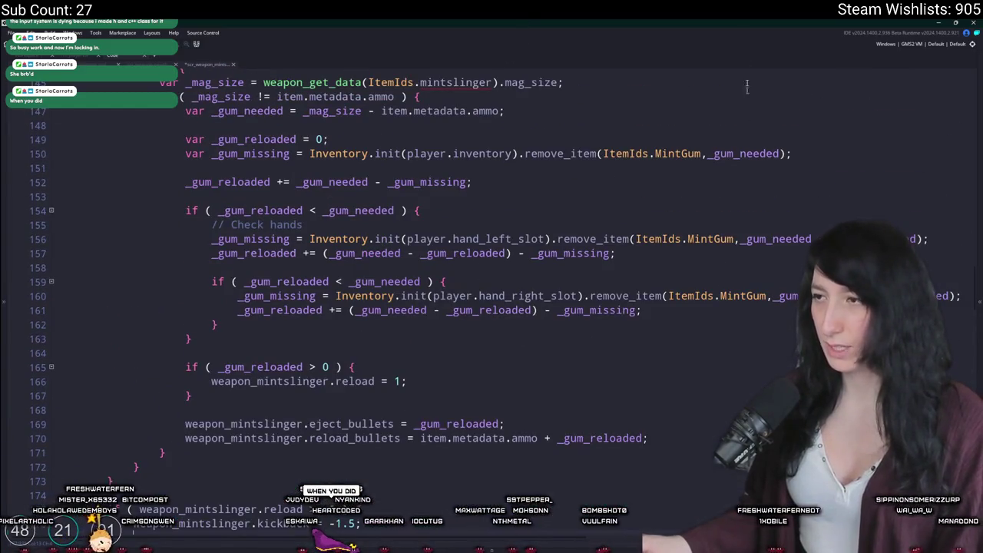
{"action": "scroll", "coordinate": [708, 207], "scroll_direction": "up", "scroll_amount": 1}
{"action": "scroll", "coordinate": [644, 243], "scroll_direction": "up", "scroll_amount": 3}
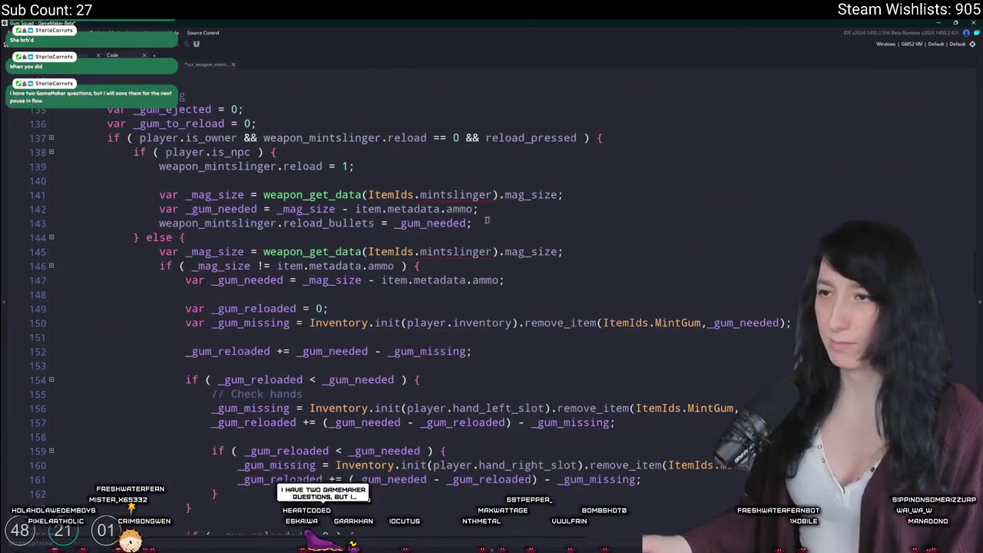
{"action": "double_click", "coordinate": [455, 195]}
{"action": "type", "text": "MintSlinger"}
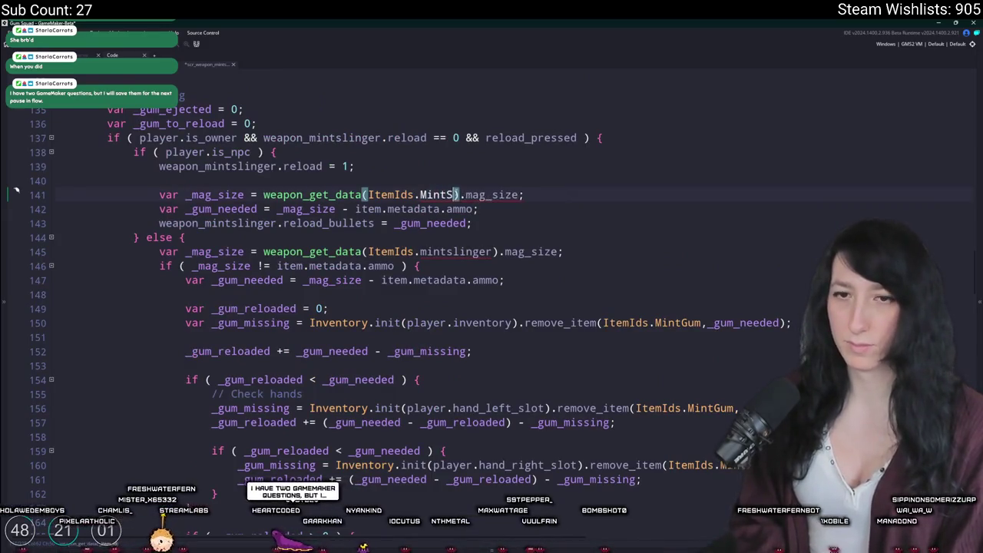
{"action": "key", "text": "Return"}
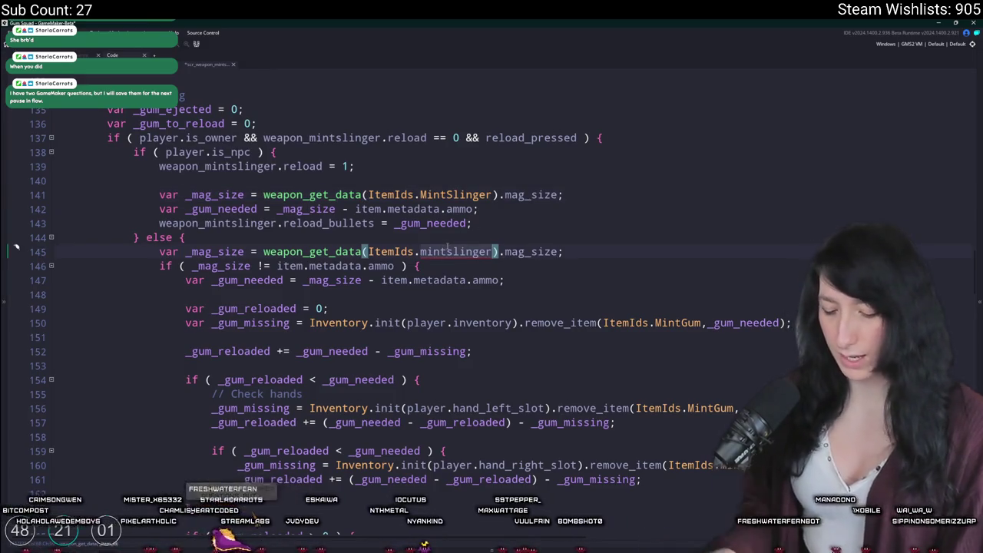
{"action": "type", "text": "MintSling"}
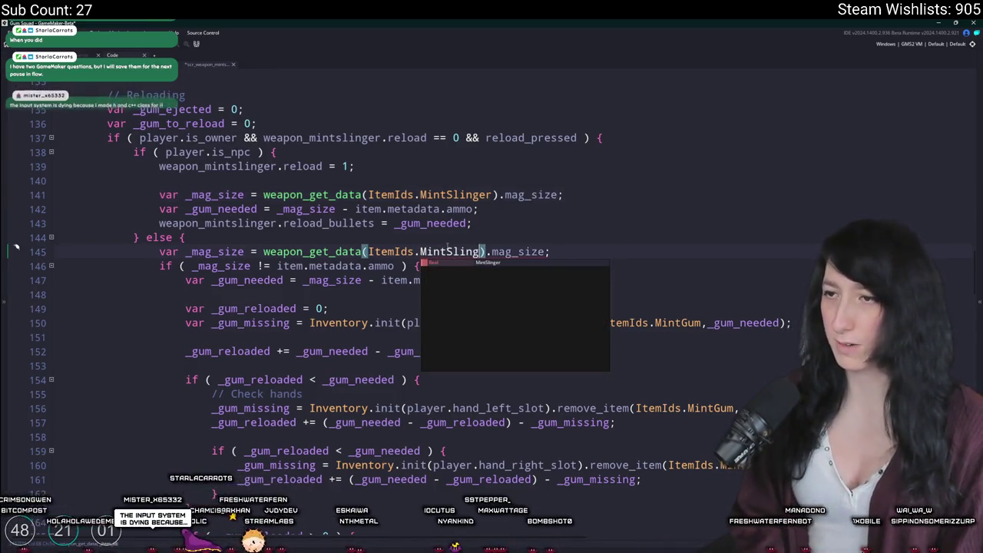
{"action": "key", "text": "Return"}
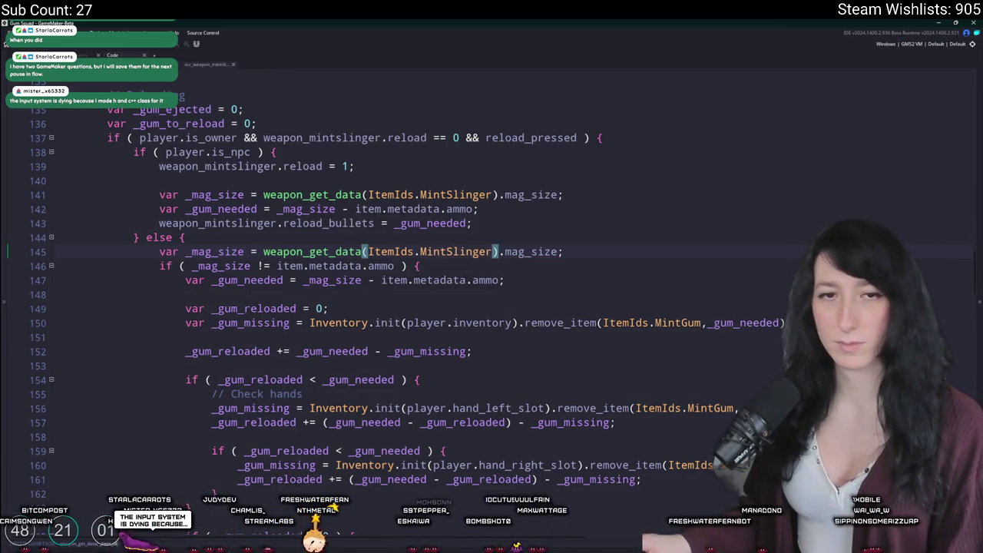
Review the reload_bullets and bullet-direction code further up the script.
{"action": "scroll", "coordinate": [655, 260], "scroll_direction": "up", "scroll_amount": 2}
{"action": "left_click", "coordinate": [655, 259]}
{"action": "scroll", "coordinate": [454, 306], "scroll_direction": "down", "scroll_amount": 3}
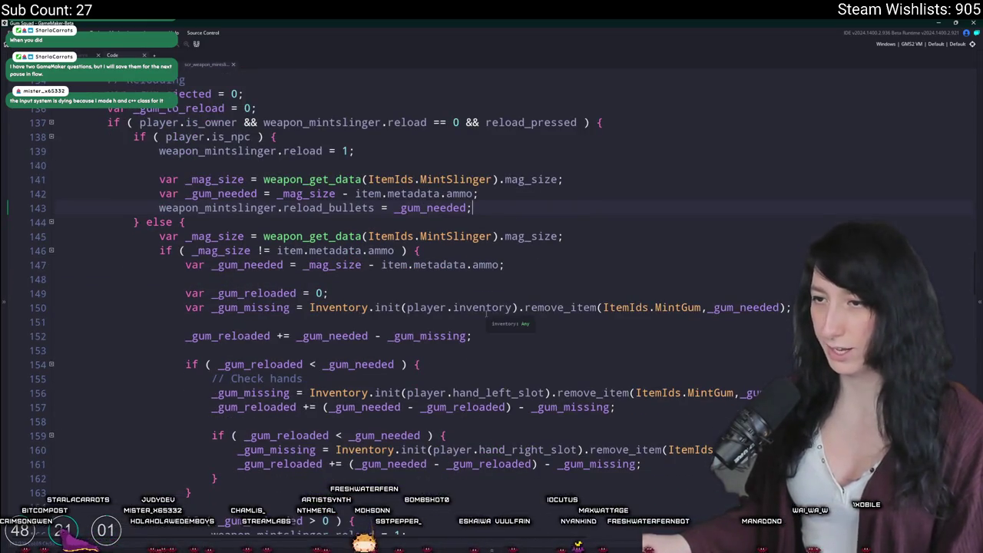
{"action": "left_click", "coordinate": [574, 346]}
{"action": "scroll", "coordinate": [387, 465], "scroll_direction": "down", "scroll_amount": 4}
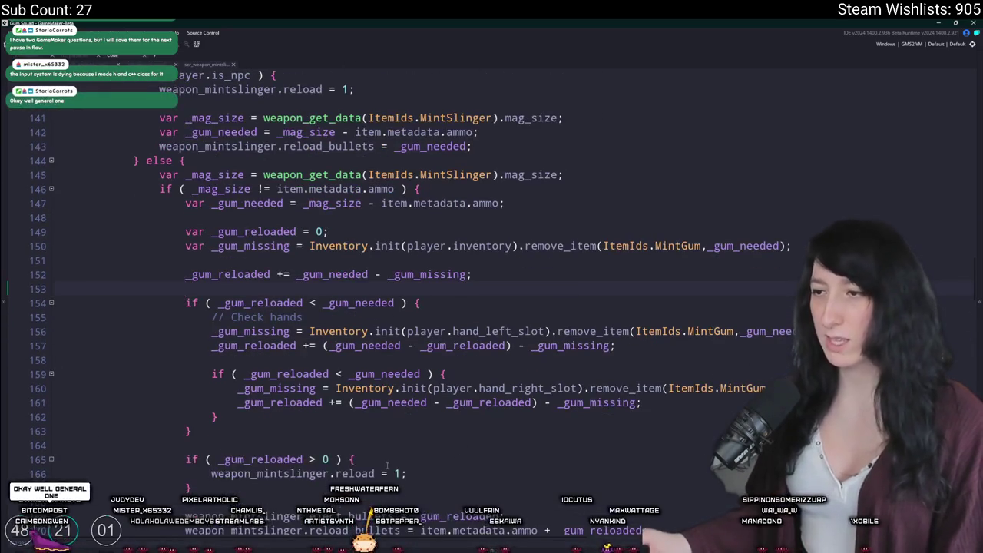
{"action": "scroll", "coordinate": [523, 365], "scroll_direction": "up", "scroll_amount": 8}
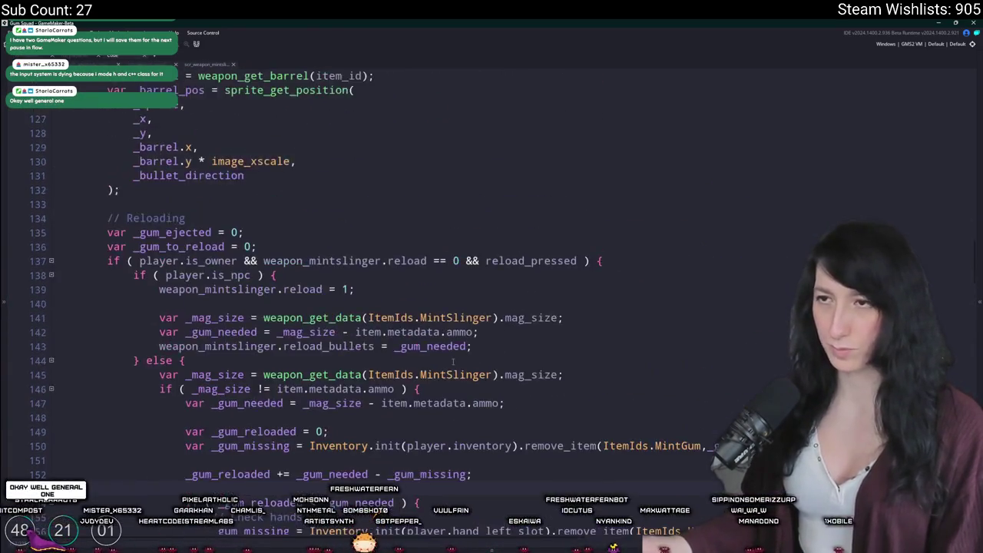
{"action": "scroll", "coordinate": [410, 383], "scroll_direction": "up", "scroll_amount": 4}
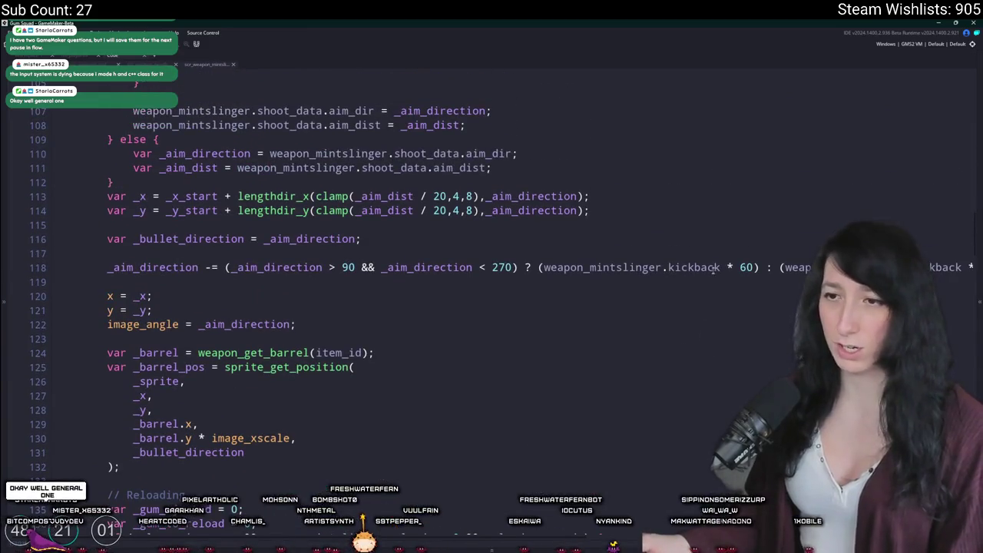
{"action": "mouse_move", "coordinate": [720, 267]}
{"action": "left_mouse_down"}
{"action": "mouse_move", "coordinate": [108, 268]}
{"action": "mouse_move", "coordinate": [54, 196]}
{"action": "left_mouse_up"}
{"action": "left_click", "coordinate": [621, 254]}
{"action": "scroll", "coordinate": [622, 279], "scroll_direction": "up", "scroll_amount": 3}
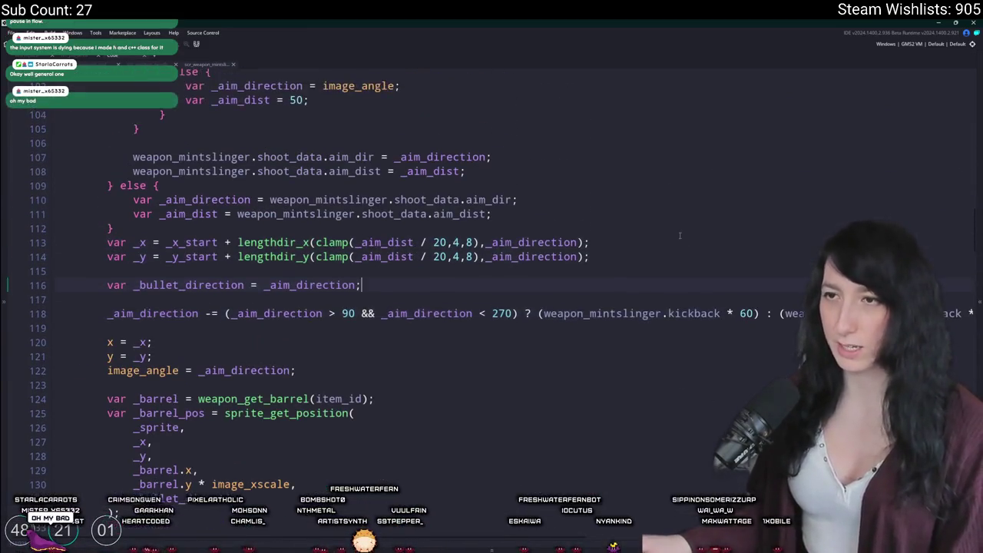
{"action": "scroll", "coordinate": [621, 279], "scroll_direction": "up", "scroll_amount": 5}
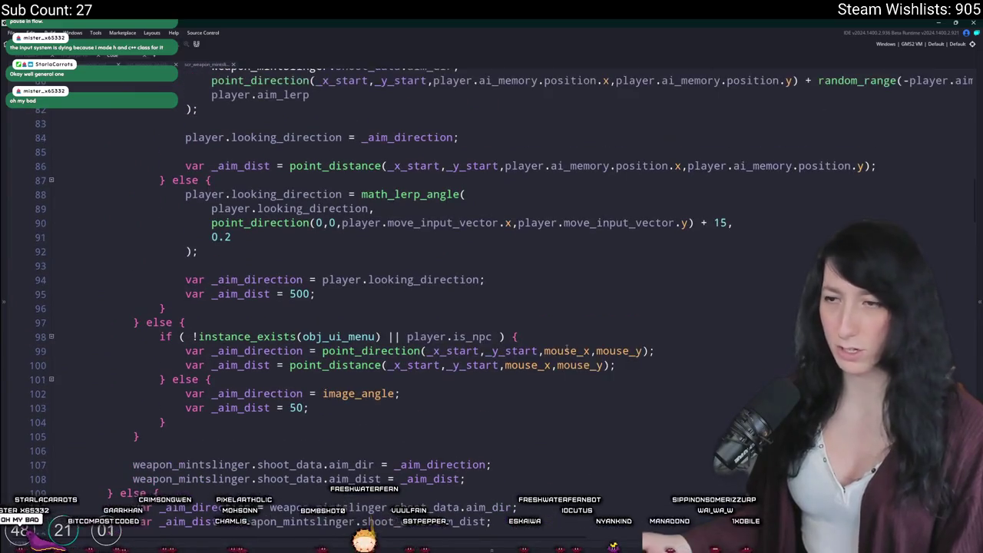
{"action": "scroll", "coordinate": [732, 360], "scroll_direction": "up", "scroll_amount": 5}
{"action": "mouse_move", "coordinate": [972, 296]}
{"action": "left_mouse_down"}
{"action": "mouse_move", "coordinate": [492, 296]}
{"action": "mouse_move", "coordinate": [176, 267]}
{"action": "left_mouse_up"}
Replace the line 51 item id with ItemIds.MintSlinger for the fire_rate lookup.
{"action": "left_click", "coordinate": [422, 211]}
{"action": "scroll", "coordinate": [504, 252], "scroll_direction": "up", "scroll_amount": 8}
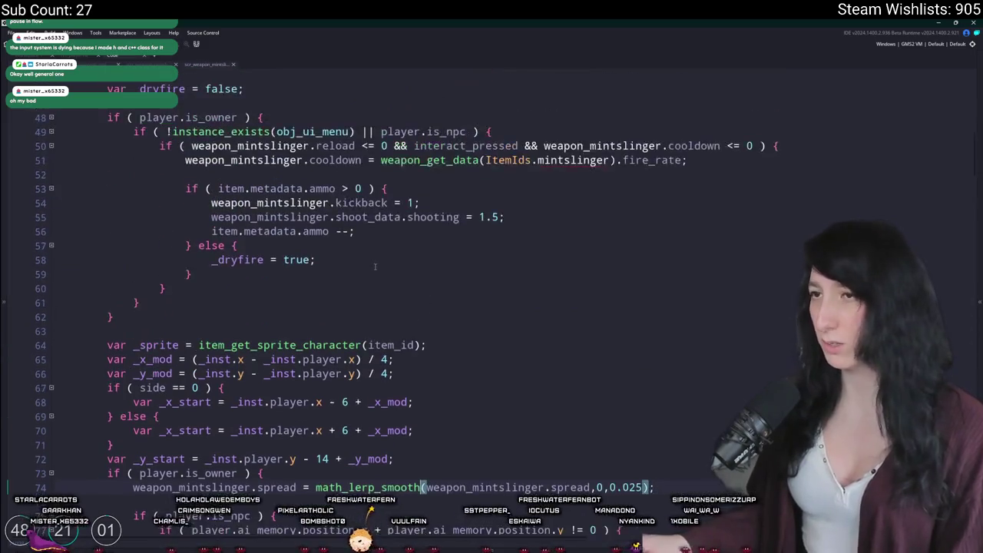
{"action": "double_click", "coordinate": [572, 236]}
{"action": "type", "text": "MintSin"}
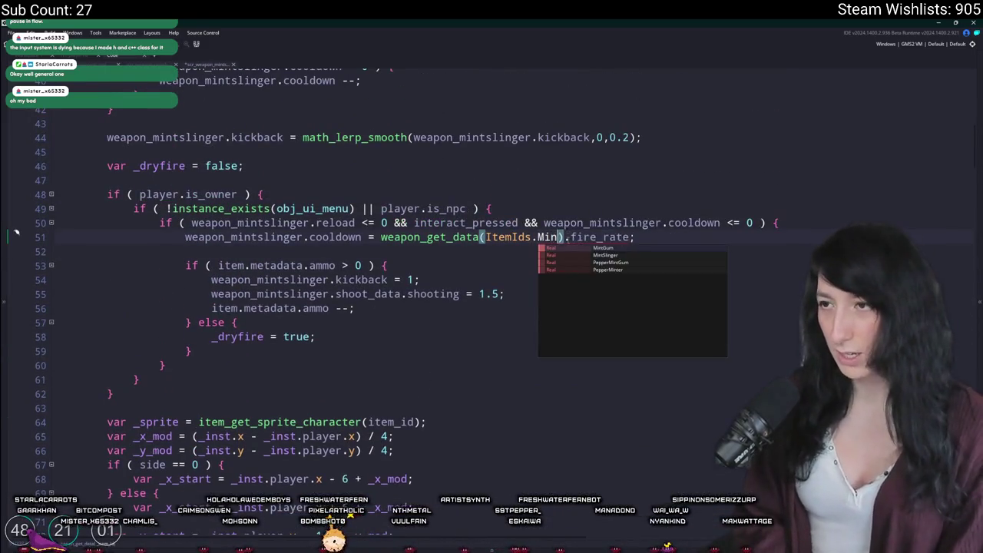
{"action": "key", "text": "BackSpace"}
{"action": "key", "text": "BackSpace"}
{"action": "type", "text": "l"}
{"action": "key", "text": "Return"}
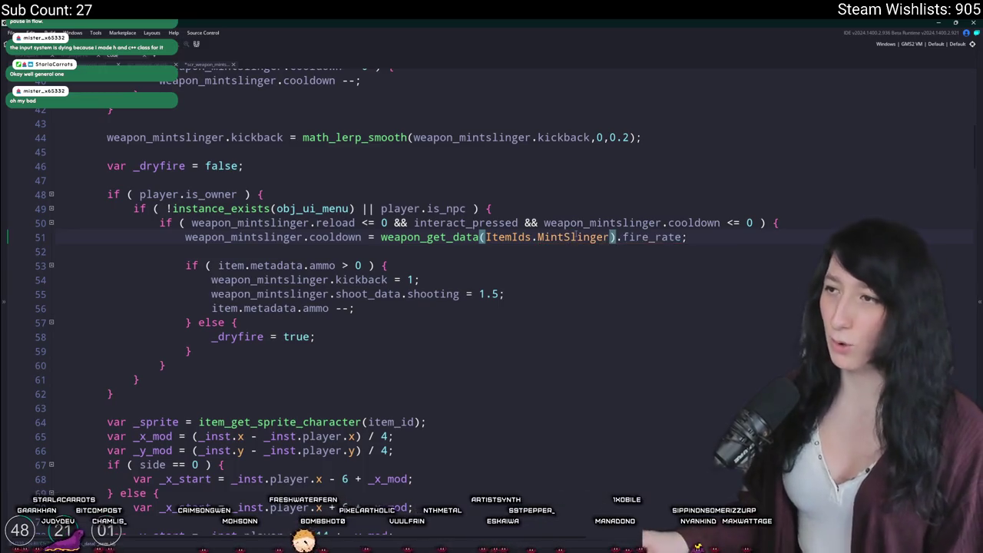
{"action": "scroll", "coordinate": [604, 259], "scroll_direction": "up", "scroll_amount": 11}
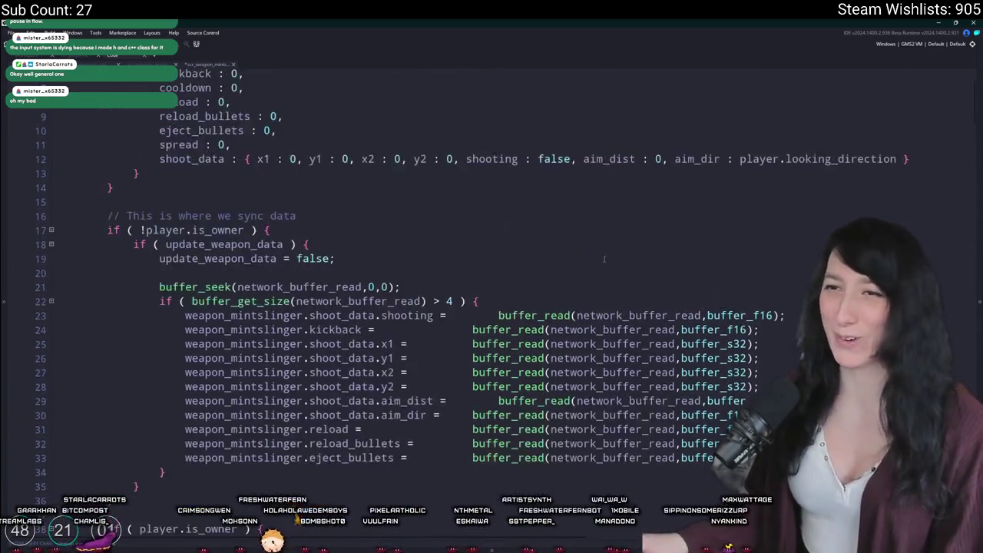
Skim the mintslinger script, then switch to the scr_weapons database script.
{"action": "scroll", "coordinate": [603, 259], "scroll_direction": "up", "scroll_amount": 2}
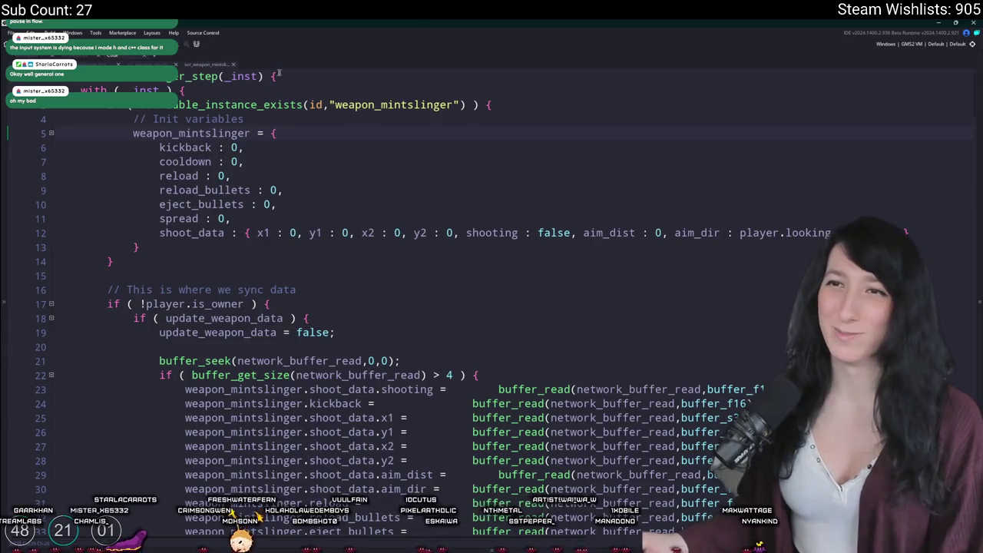
{"action": "left_click_drag", "start_coordinate": [115, 105], "coordinate": [461, 549]}
{"action": "left_click", "coordinate": [404, 380]}
{"action": "scroll", "coordinate": [424, 283], "scroll_direction": "down", "scroll_amount": 10}
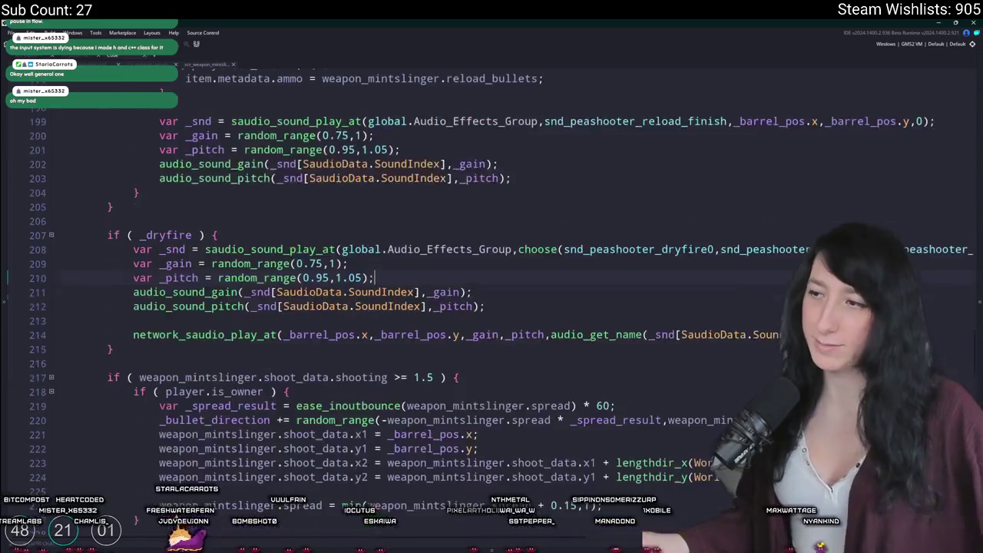
{"action": "left_click", "coordinate": [103, 63]}
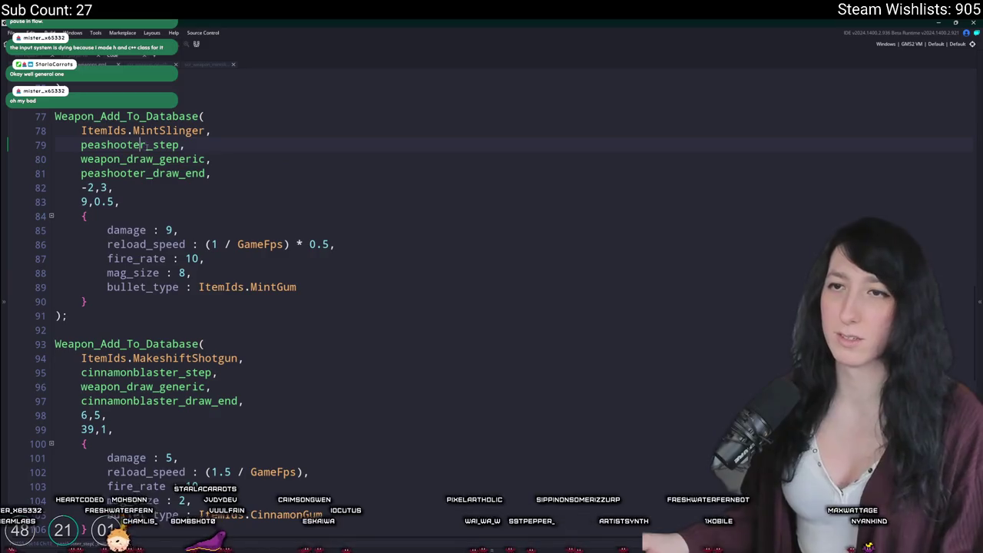
Set lines 79 and 81 to mintslinger_step and mintslinger_draw_end, then build with F5.
{"action": "key", "text": "ctrl+shift+Left"}
{"action": "type", "text": "mintslinger"}
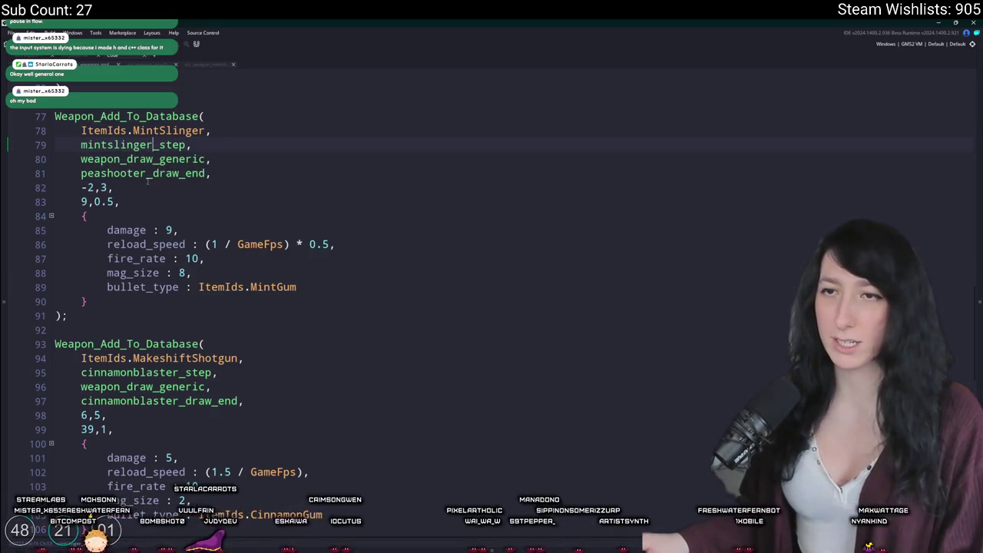
{"action": "key", "text": "ctrl+shift+Left"}
{"action": "type", "text": "mintslinger"}
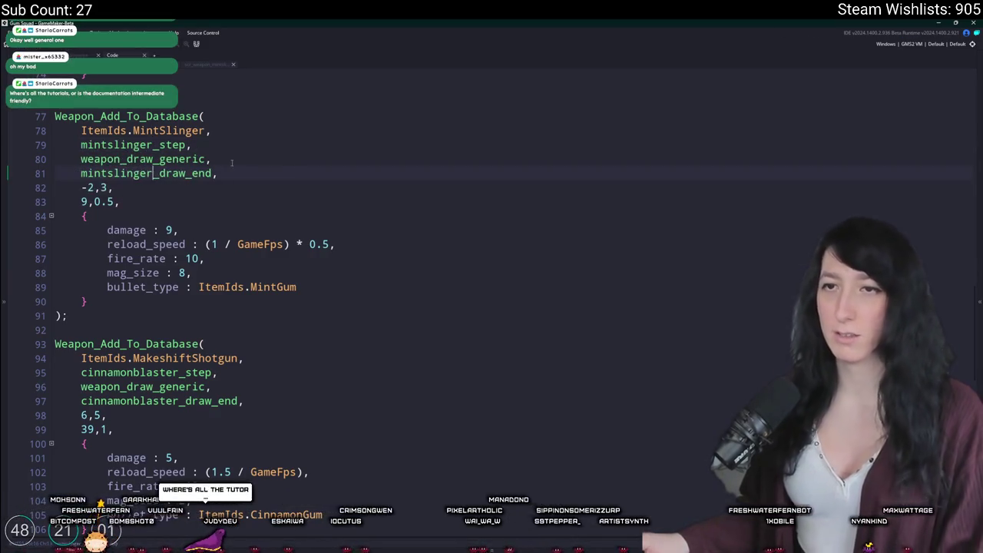
{"action": "key", "text": "F5"}
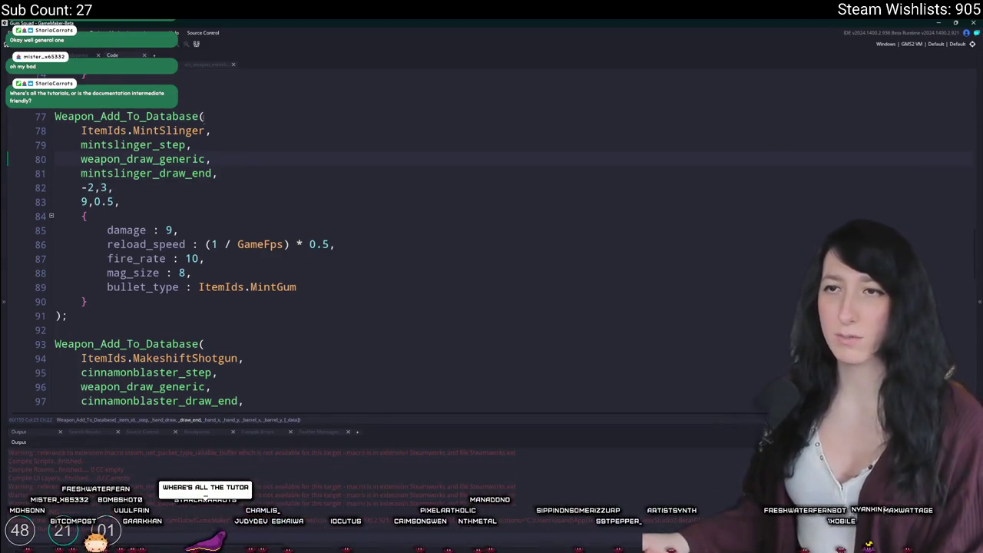
Search the assets for 'layer' to open obj_player.
{"action": "key", "text": "Up"}
{"action": "key", "text": "Up"}
{"action": "key", "text": "Home"}
{"action": "left_click", "coordinate": [241, 123]}
{"action": "key", "text": "ctrl+t"}
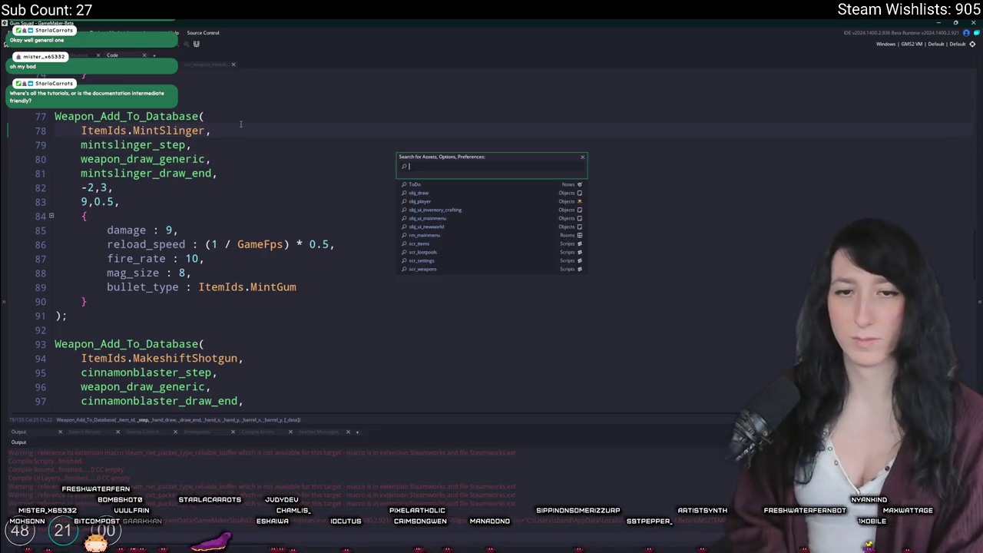
{"action": "type", "text": "layer"}
{"action": "key", "text": "Return"}
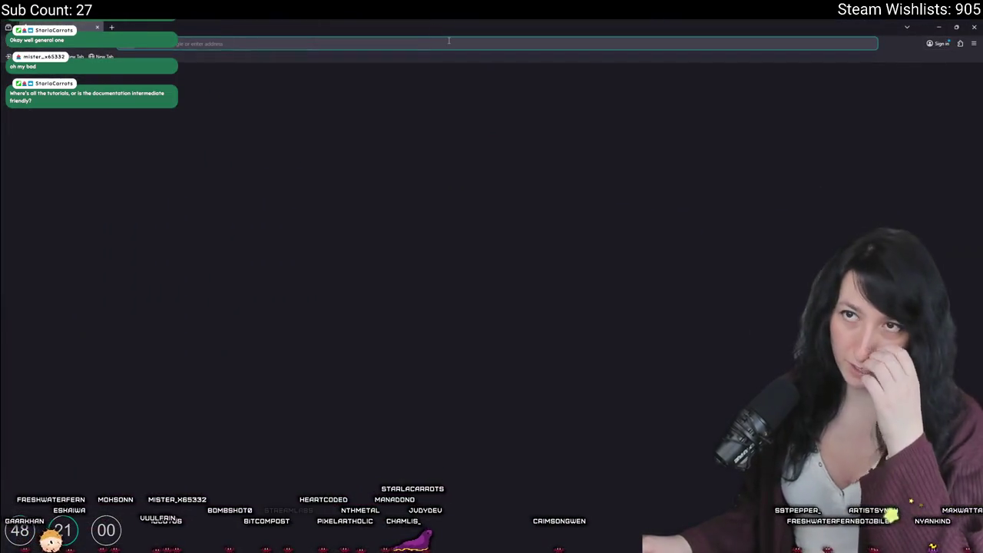
Search Google for 'gamemaker youtube' and open the official GameMaker channel.
{"action": "left_click", "coordinate": [449, 40]}
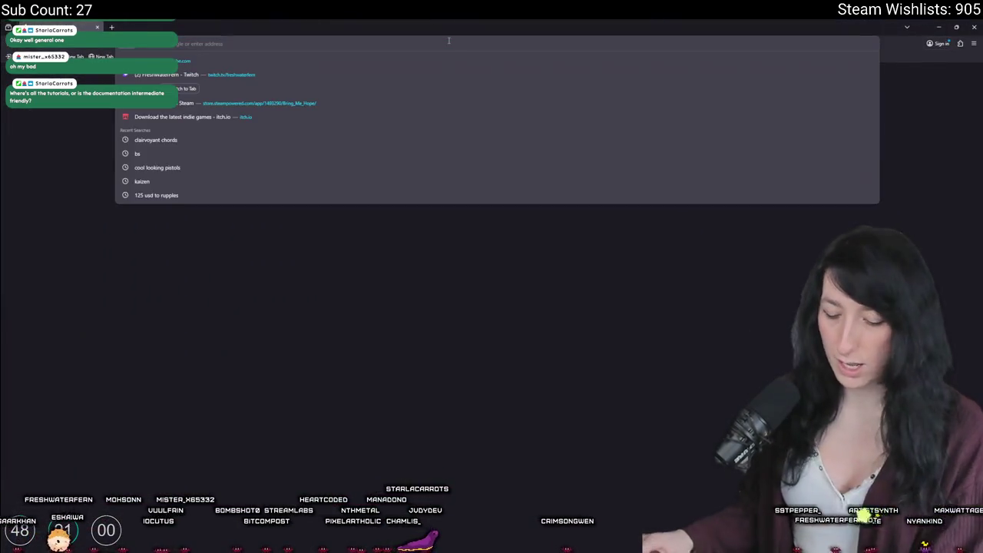
{"action": "type", "text": "gamemaker you"}
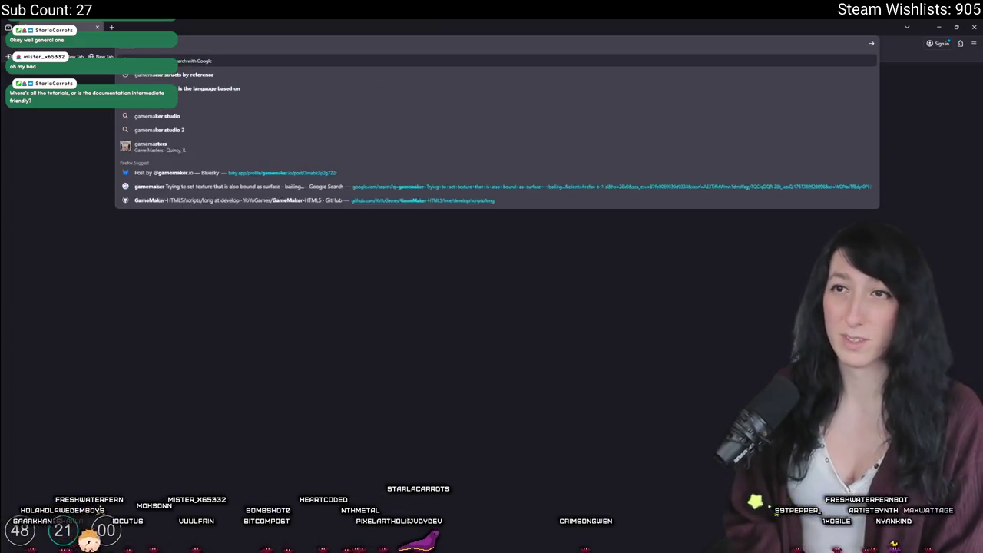
{"action": "type", "text": "tube"}
{"action": "key", "text": "Return"}
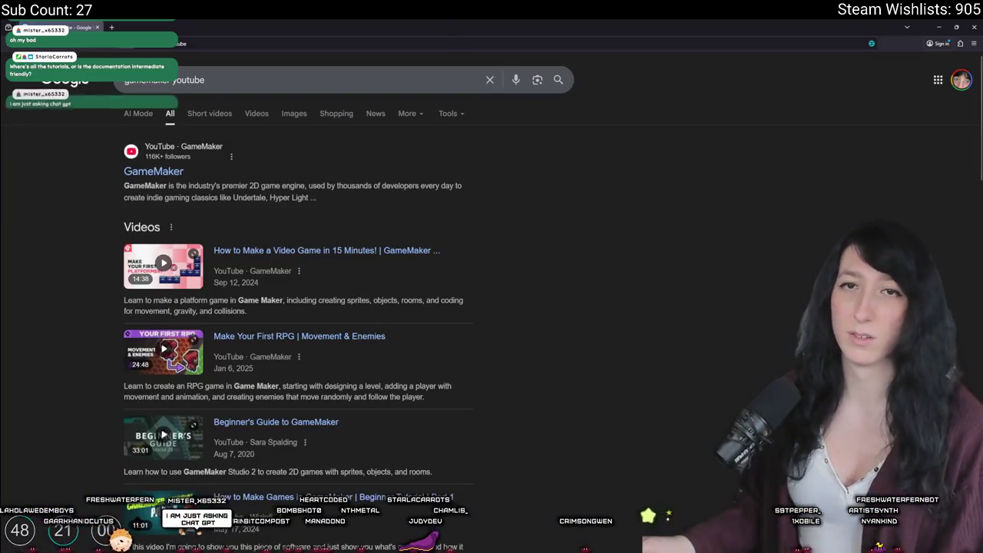
{"action": "left_click", "coordinate": [158, 170]}
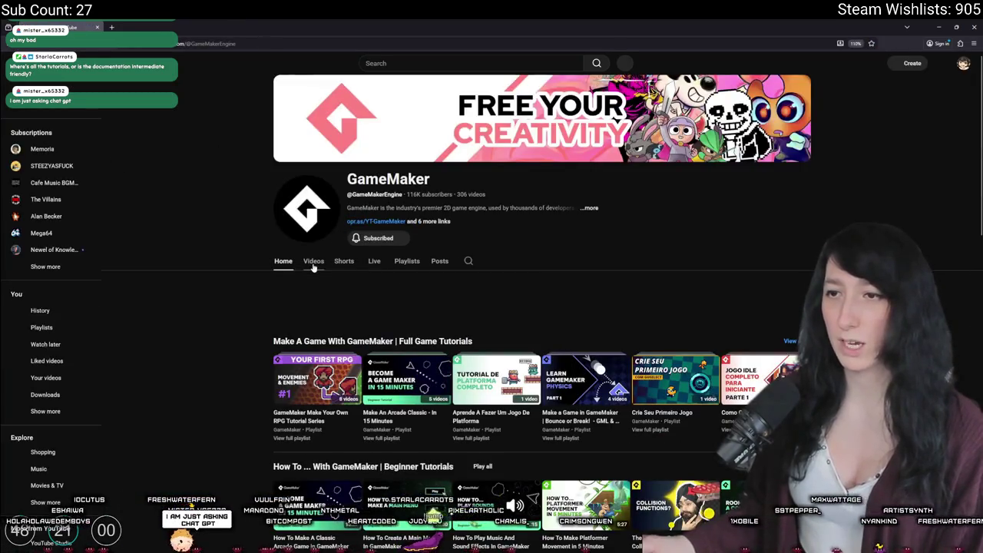
Open the channel's Videos list and skim the playtesting video in a new tab.
{"action": "left_click", "coordinate": [314, 261]}
{"action": "scroll", "coordinate": [300, 280], "scroll_direction": "down", "scroll_amount": 1}
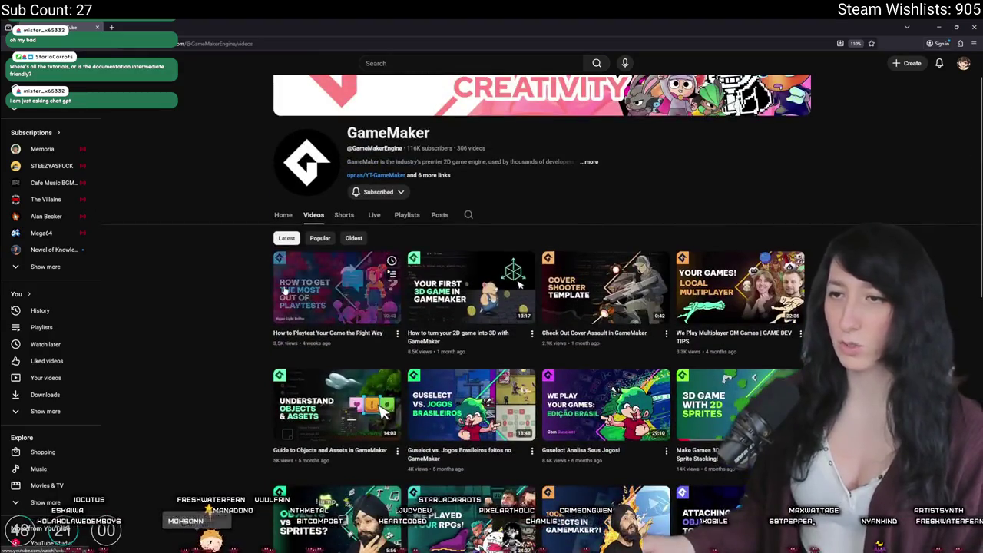
{"action": "middle_click", "coordinate": [323, 289]}
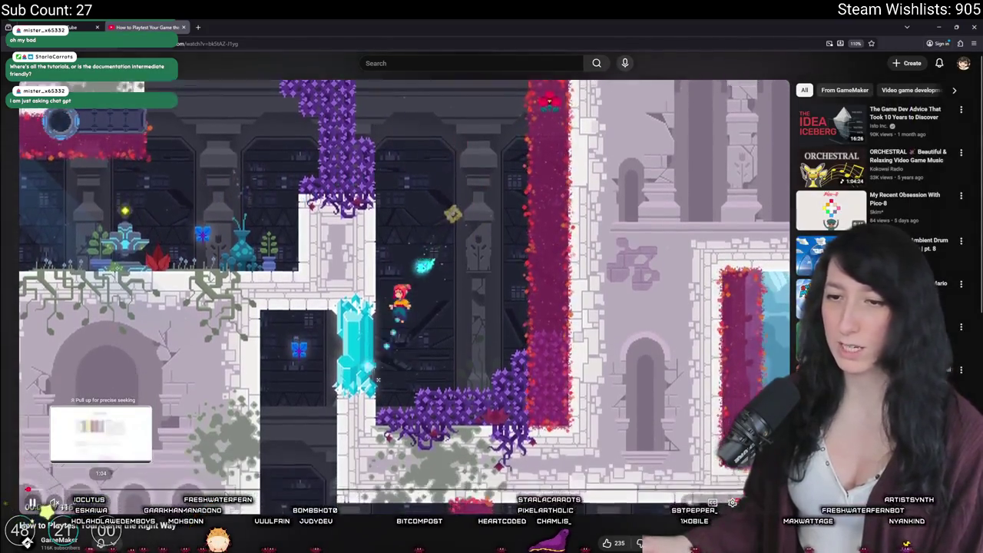
{"action": "left_click", "coordinate": [223, 489]}
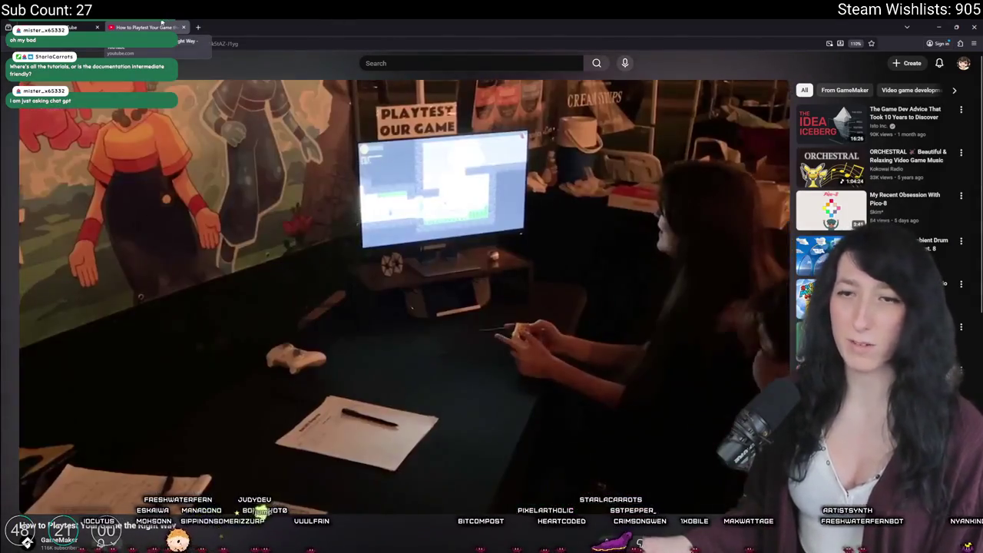
{"action": "left_click", "coordinate": [182, 27]}
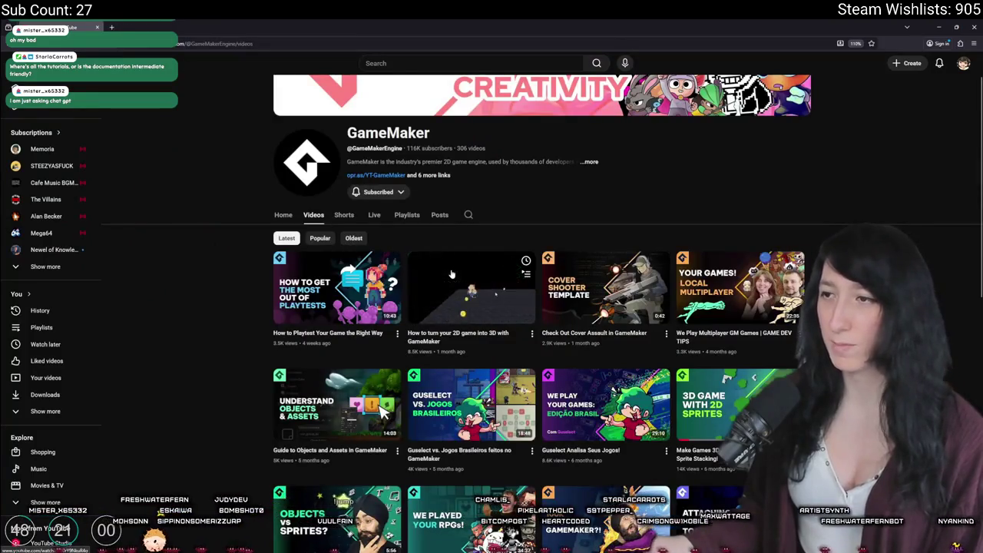
Skim the 2D-to-3D tutorial through shadows, jumping and 3D gameplay, then go back.
{"action": "middle_click", "coordinate": [452, 274]}
{"action": "left_click", "coordinate": [156, 23]}
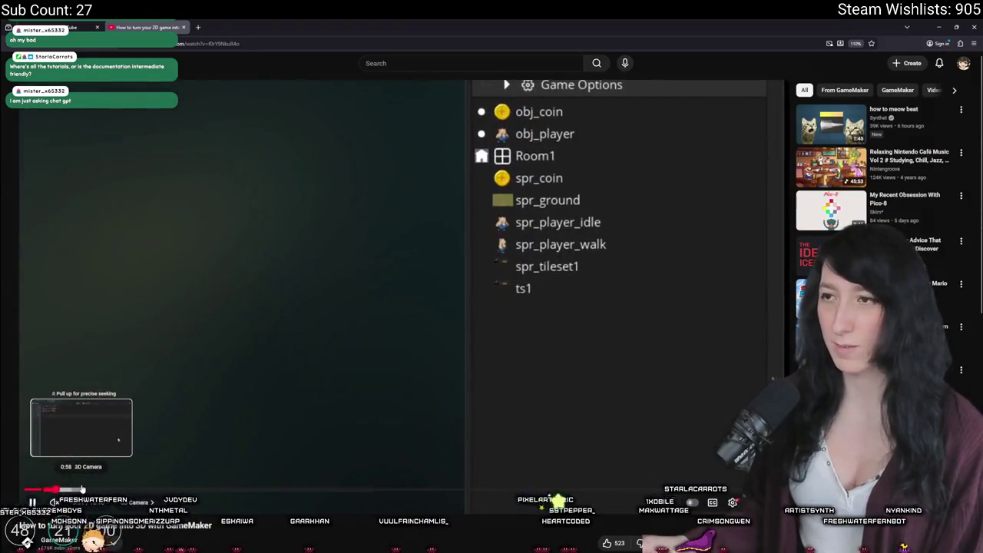
{"action": "mouse_move", "coordinate": [106, 484]}
{"action": "left_mouse_down"}
{"action": "mouse_move", "coordinate": [186, 495]}
{"action": "mouse_move", "coordinate": [396, 492]}
{"action": "left_mouse_up"}
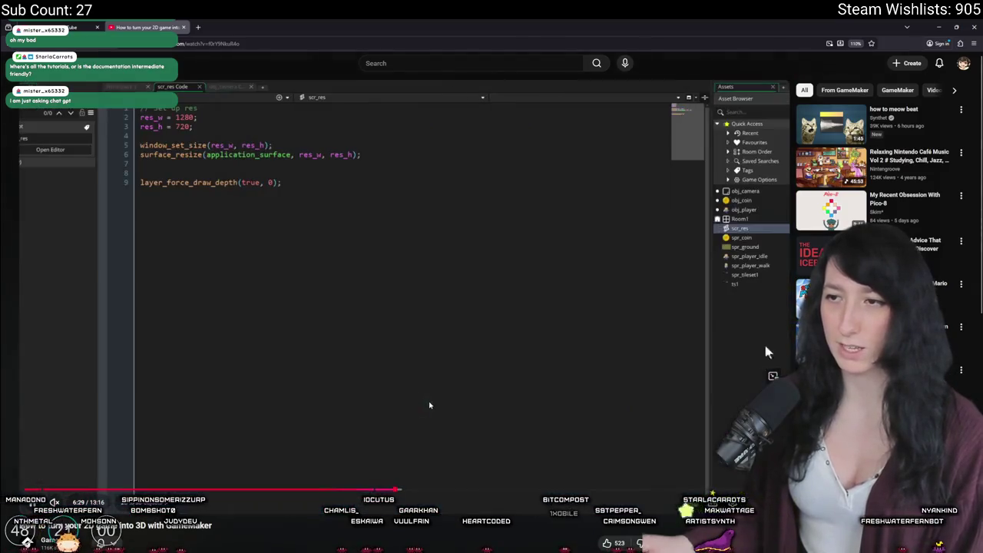
{"action": "left_click", "coordinate": [468, 491]}
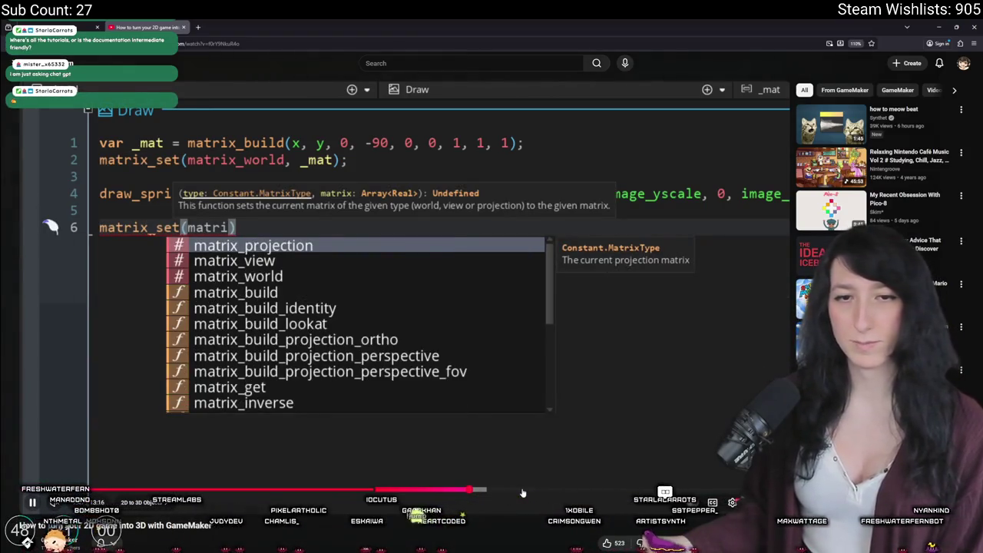
{"action": "left_click", "coordinate": [565, 491]}
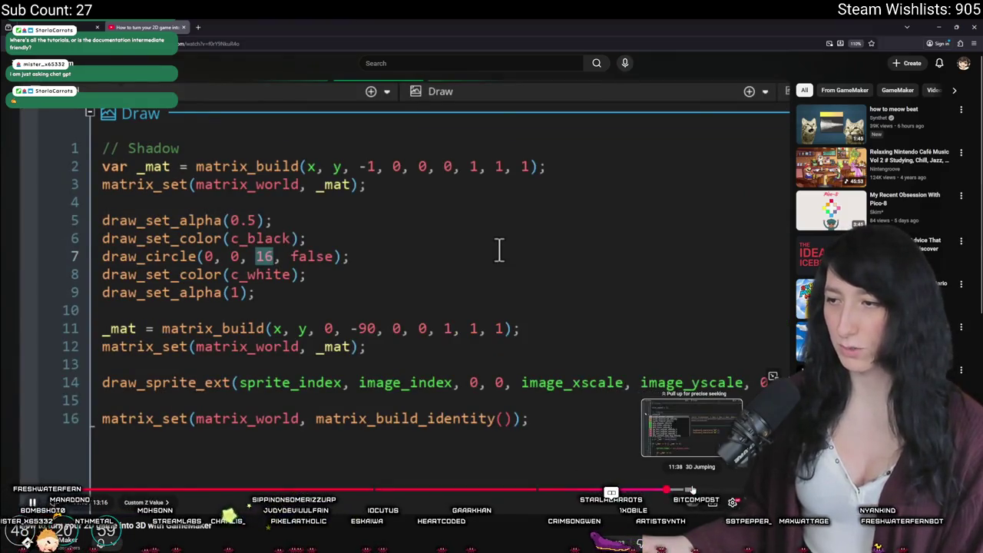
{"action": "left_click", "coordinate": [667, 492]}
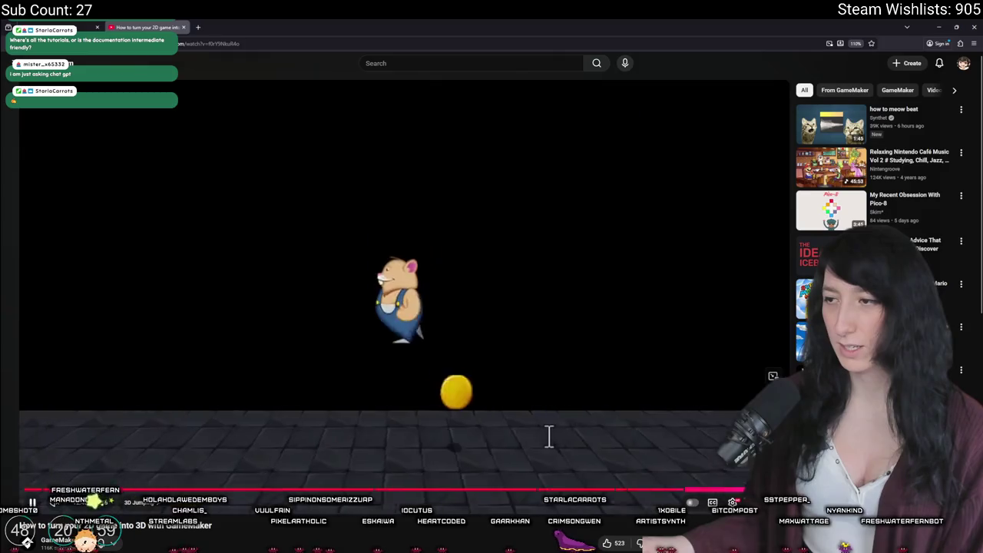
{"action": "left_click", "coordinate": [741, 490]}
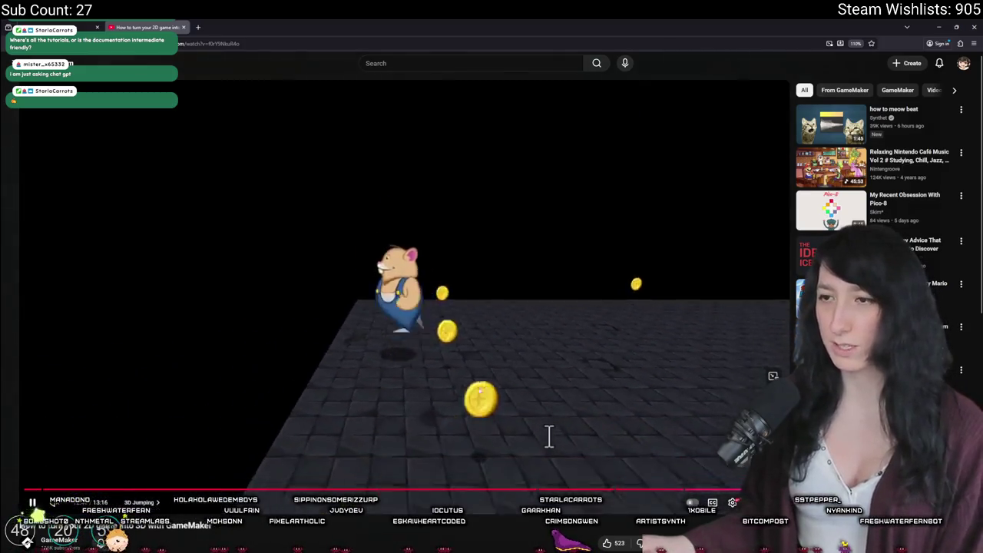
{"action": "key", "text": "alt+Left"}
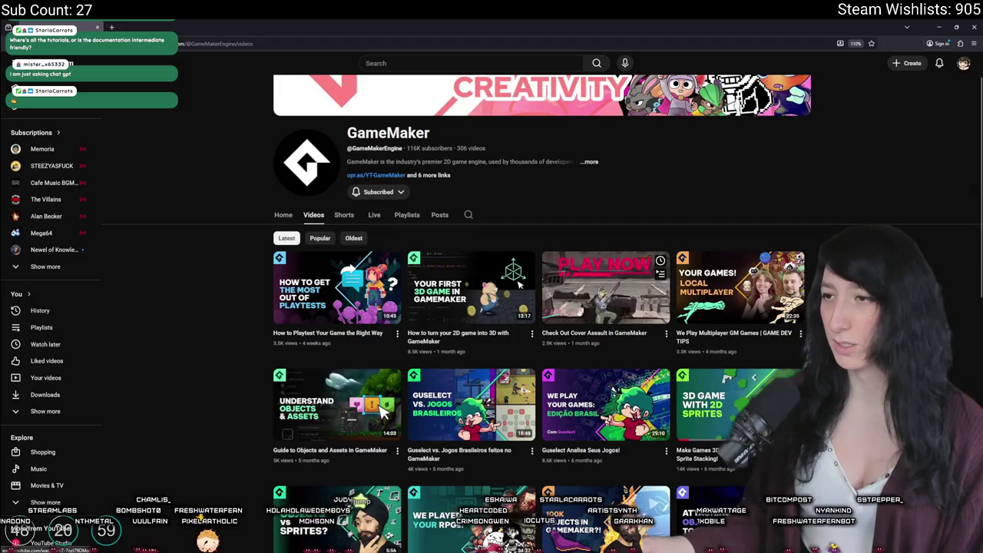
Browse further down the GameMaker video grid, then Alt+Tab back to the GameMaker IDE.
{"action": "scroll", "coordinate": [623, 349], "scroll_direction": "down", "scroll_amount": 2}
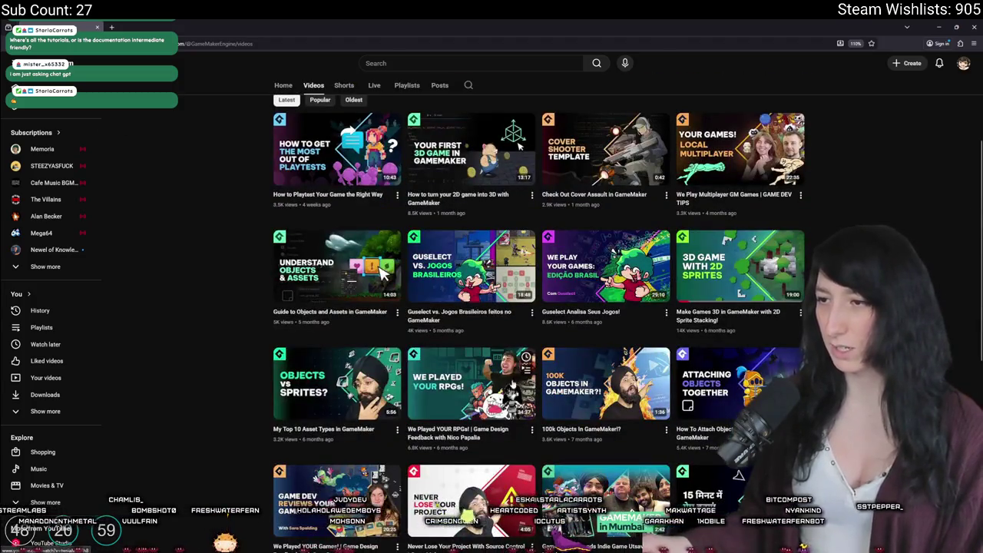
{"action": "mouse_move", "coordinate": [643, 389]}
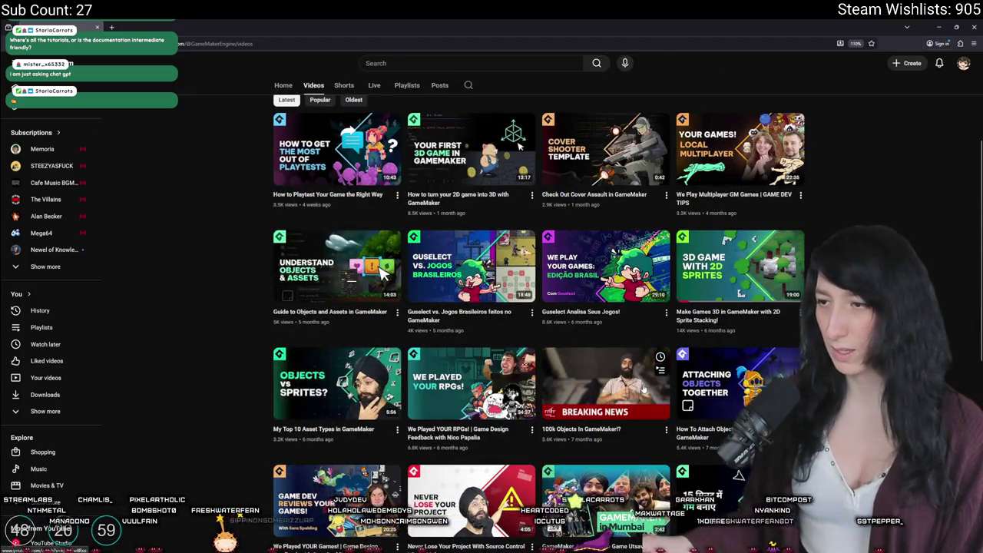
{"action": "mouse_move", "coordinate": [501, 380]}
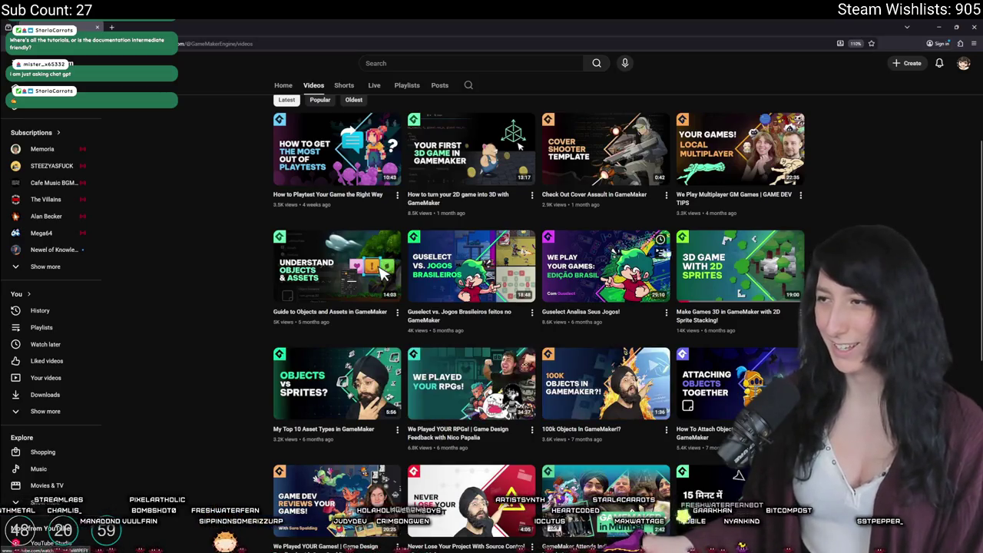
{"action": "mouse_move", "coordinate": [722, 253]}
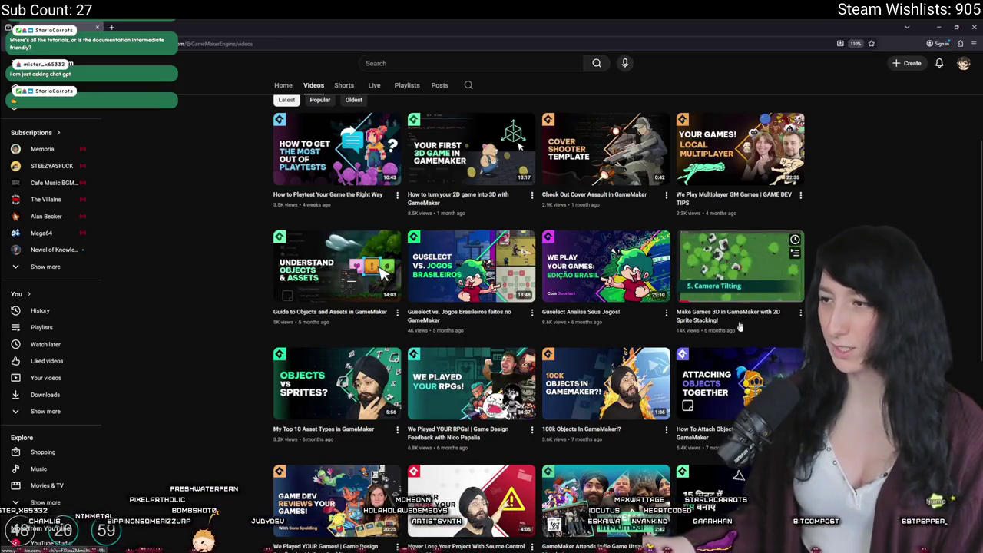
{"action": "scroll", "coordinate": [316, 373], "scroll_direction": "down", "scroll_amount": 3}
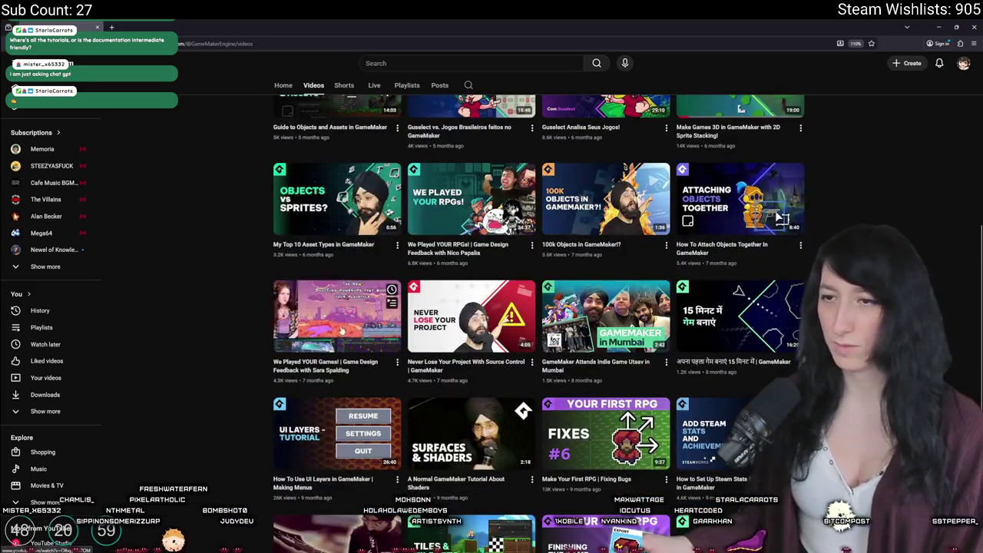
{"action": "scroll", "coordinate": [377, 313], "scroll_direction": "down", "scroll_amount": 3}
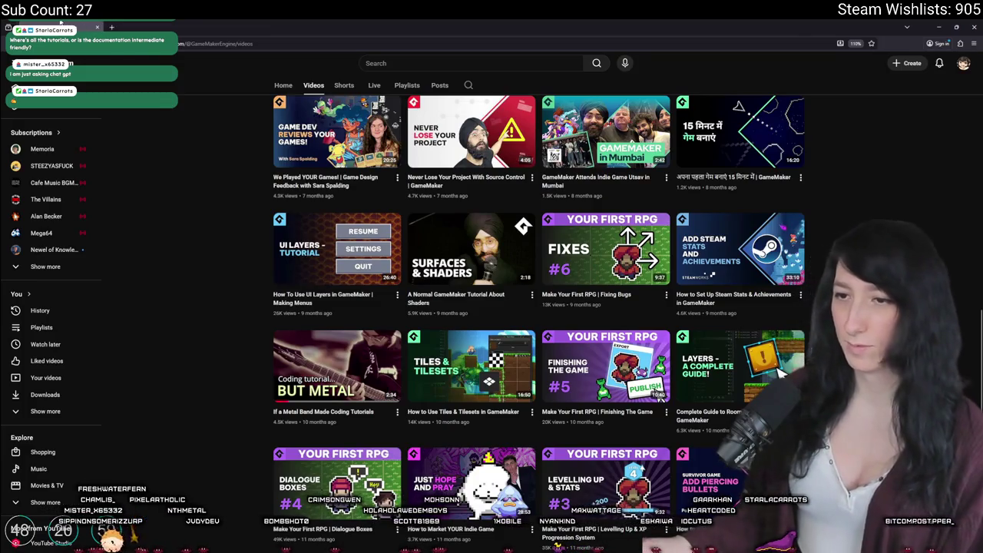
{"action": "key", "text": "alt+Tab"}
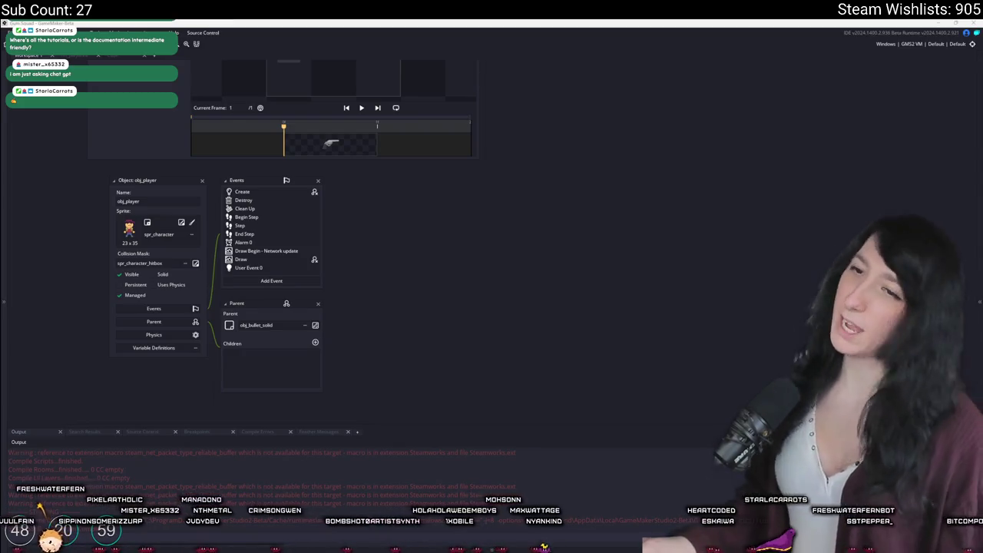
Open obj_player's Create event code and slide out the Asset Browser.
{"action": "mouse_move", "coordinate": [534, 30]}
{"action": "left_mouse_down"}
{"action": "mouse_move", "coordinate": [583, 203]}
{"action": "mouse_move", "coordinate": [616, 135]}
{"action": "left_mouse_up"}
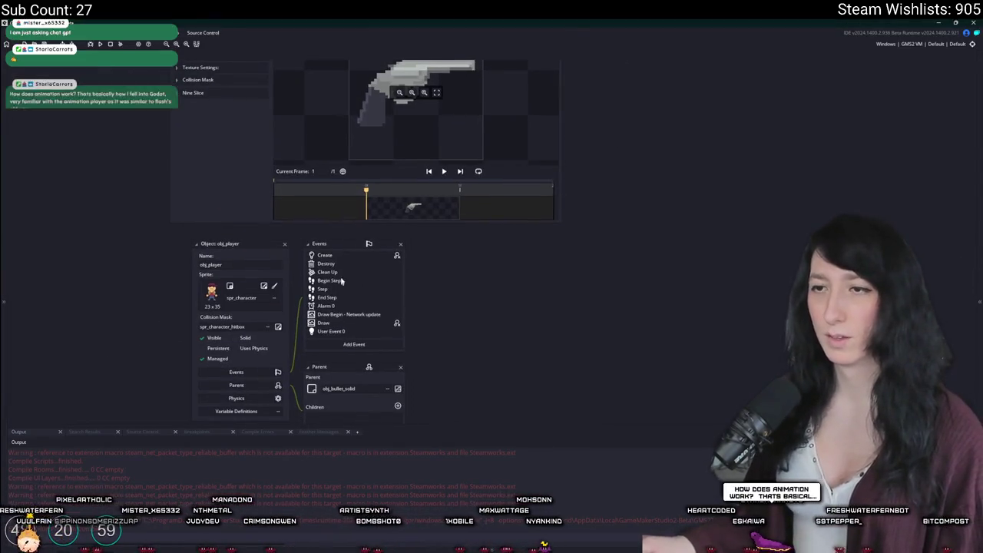
{"action": "double_click", "coordinate": [327, 297]}
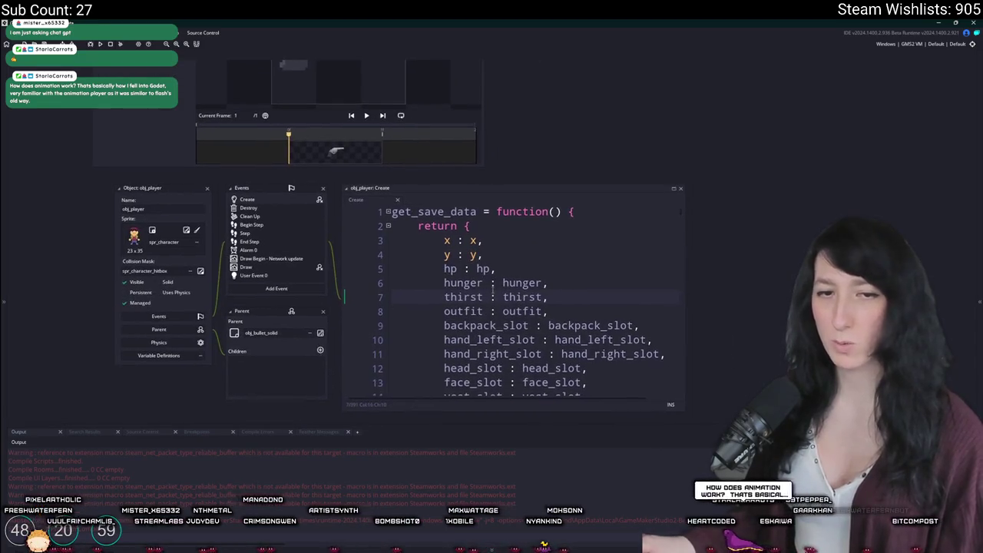
{"action": "left_click_drag", "start_coordinate": [495, 301], "coordinate": [447, 284]}
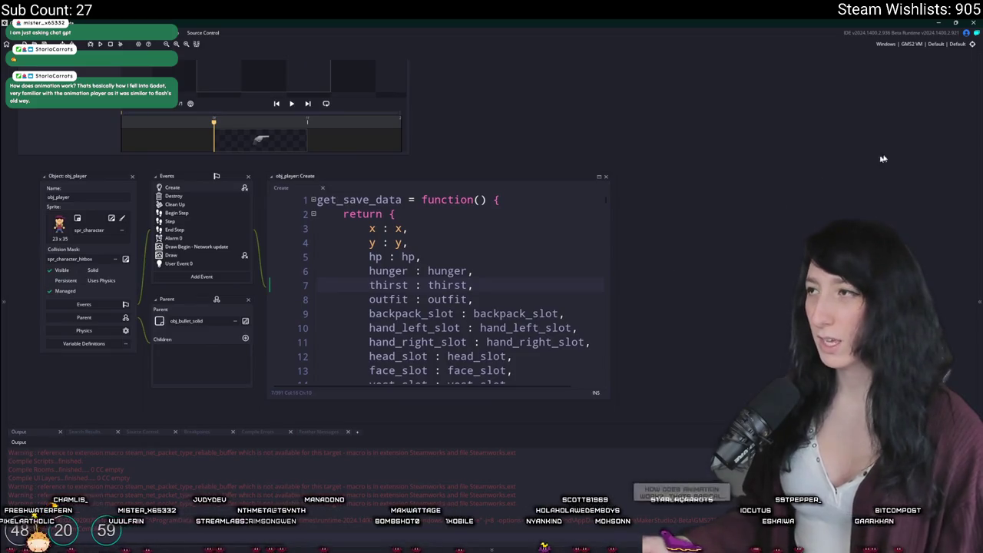
{"action": "left_click", "coordinate": [978, 141]}
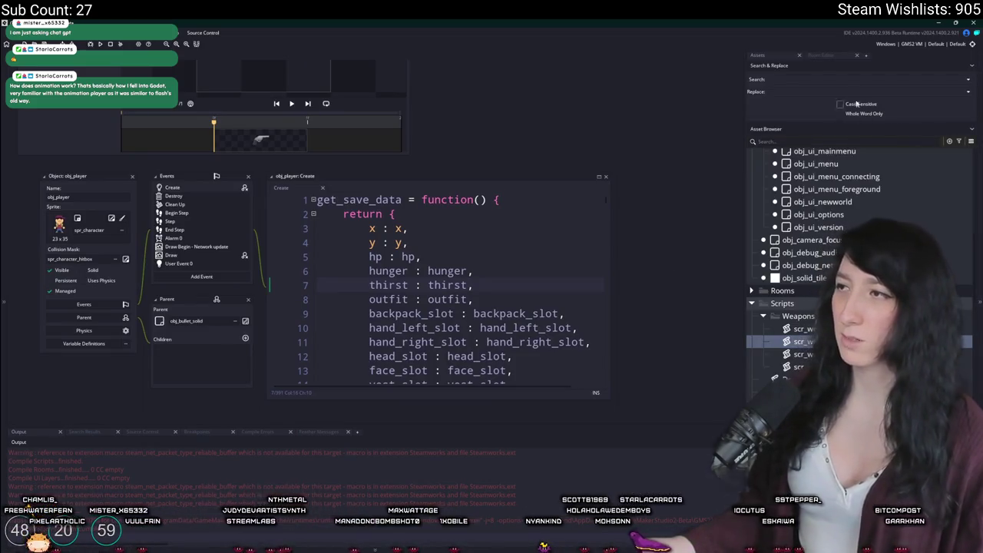
Search the Asset Browser and open the obj_lootchest_0 object.
{"action": "scroll", "coordinate": [828, 291], "scroll_direction": "up", "scroll_amount": 10}
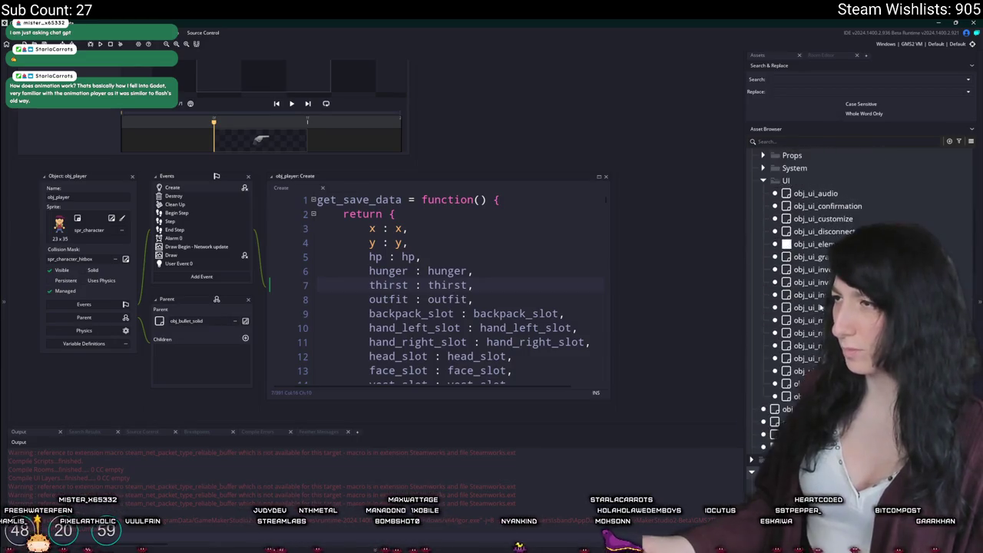
{"action": "scroll", "coordinate": [822, 265], "scroll_direction": "down", "scroll_amount": 3}
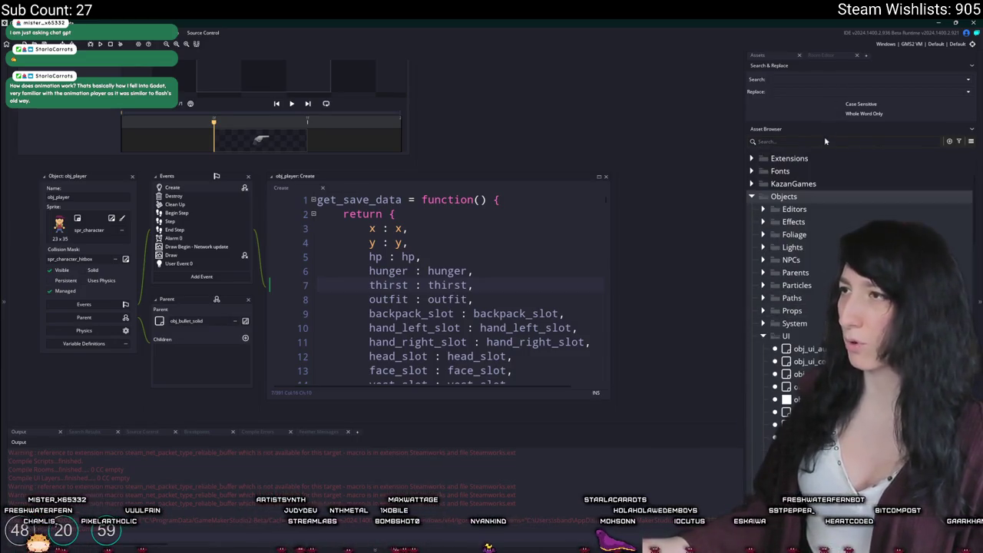
{"action": "type", "text": "chest"}
{"action": "double_click", "coordinate": [791, 380]}
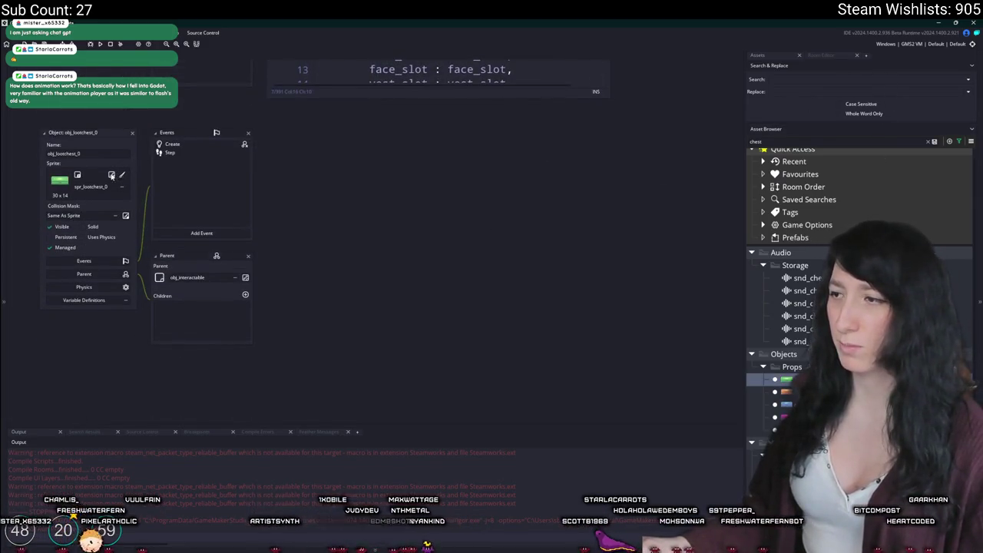
Play spr_lootchest_0's animation, keeping speed in frames per second, then close the sprite editor.
{"action": "left_click", "coordinate": [112, 175]}
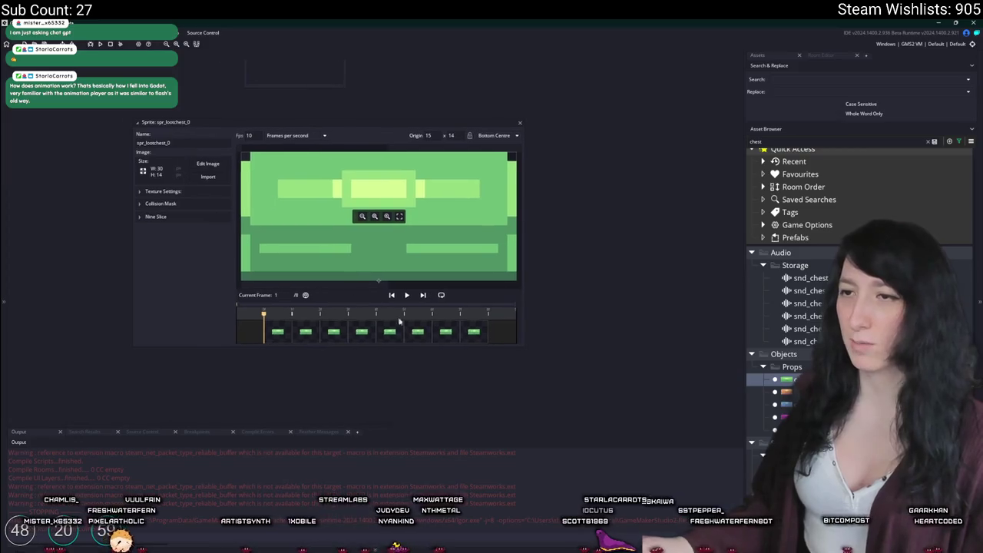
{"action": "left_click", "coordinate": [408, 296]}
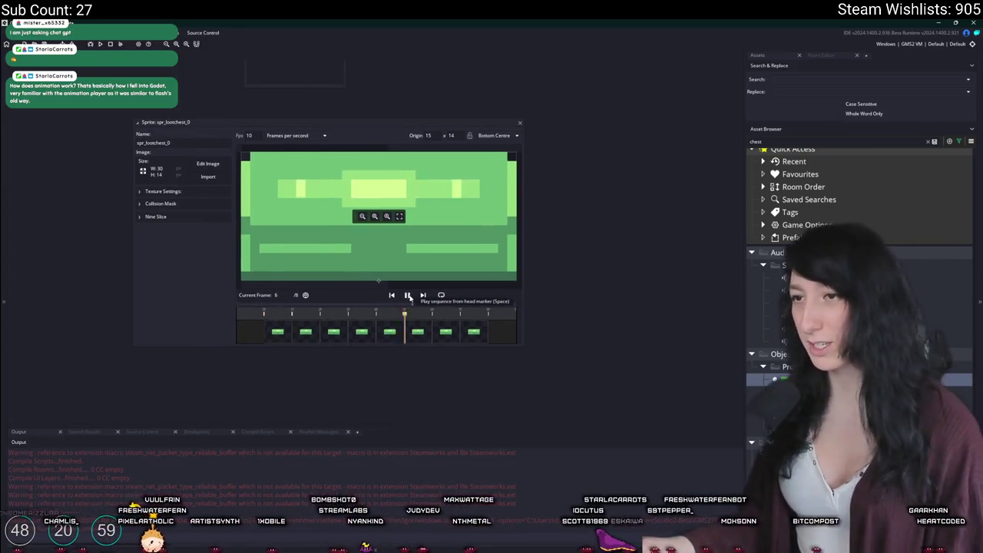
{"action": "left_click", "coordinate": [408, 296]}
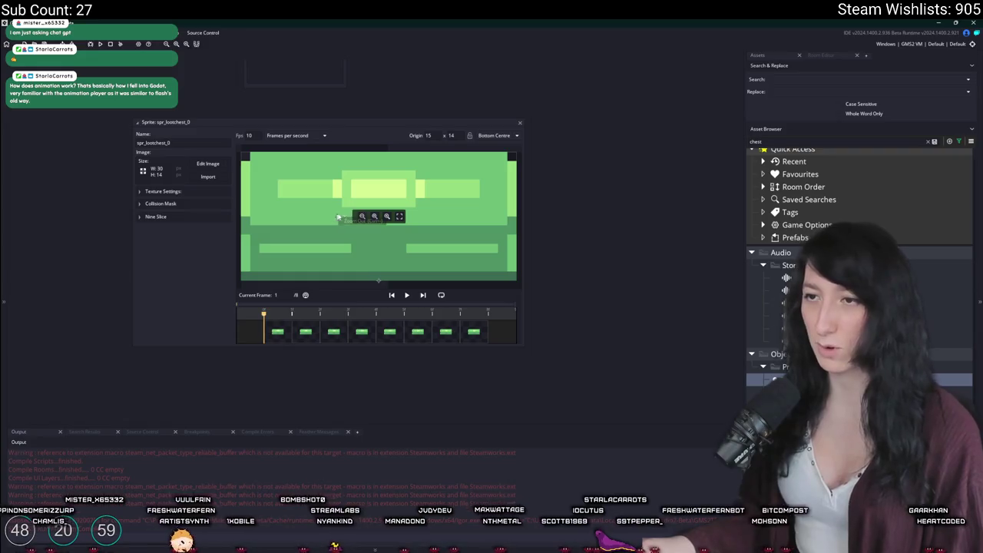
{"action": "left_click_drag", "start_coordinate": [361, 219], "coordinate": [247, 217]}
{"action": "scroll", "coordinate": [323, 230], "scroll_direction": "down", "scroll_amount": 1}
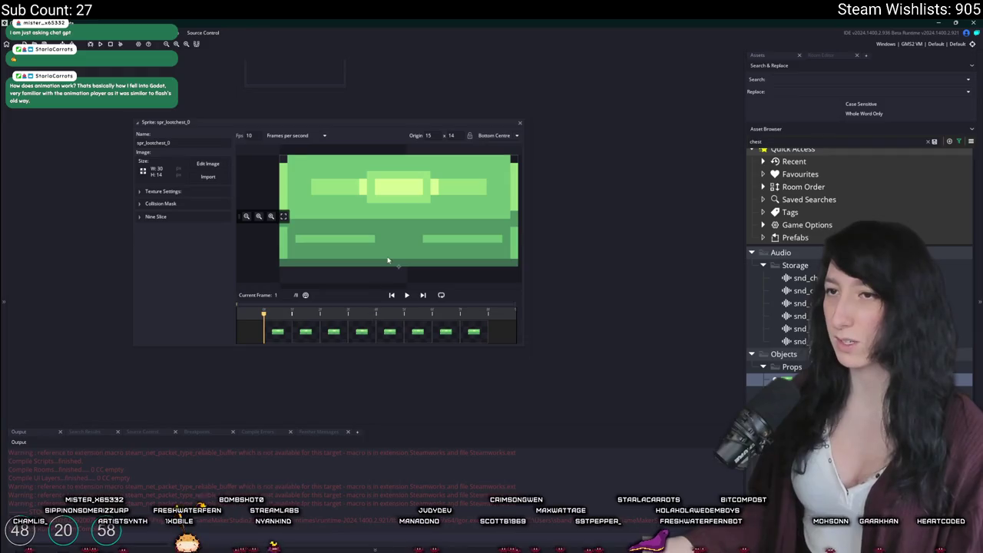
{"action": "scroll", "coordinate": [311, 146], "scroll_direction": "up", "scroll_amount": 2}
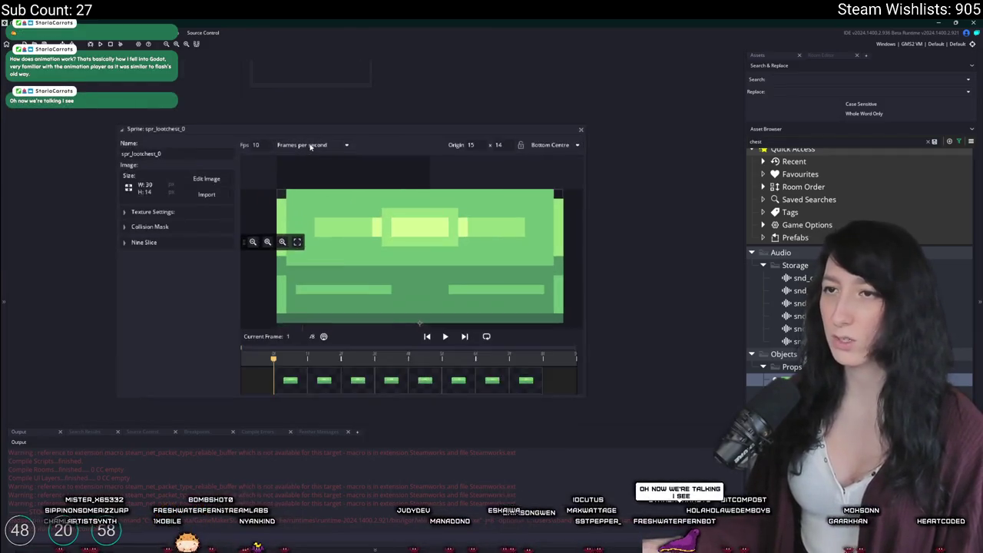
{"action": "left_click", "coordinate": [311, 147]}
{"action": "left_click", "coordinate": [311, 155]}
{"action": "left_click", "coordinate": [445, 338]}
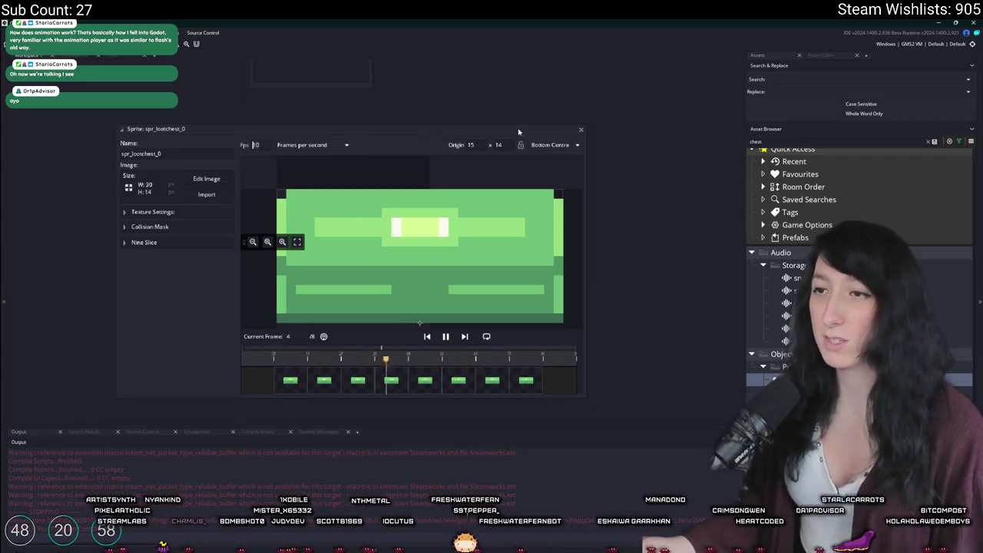
{"action": "left_click", "coordinate": [581, 130]}
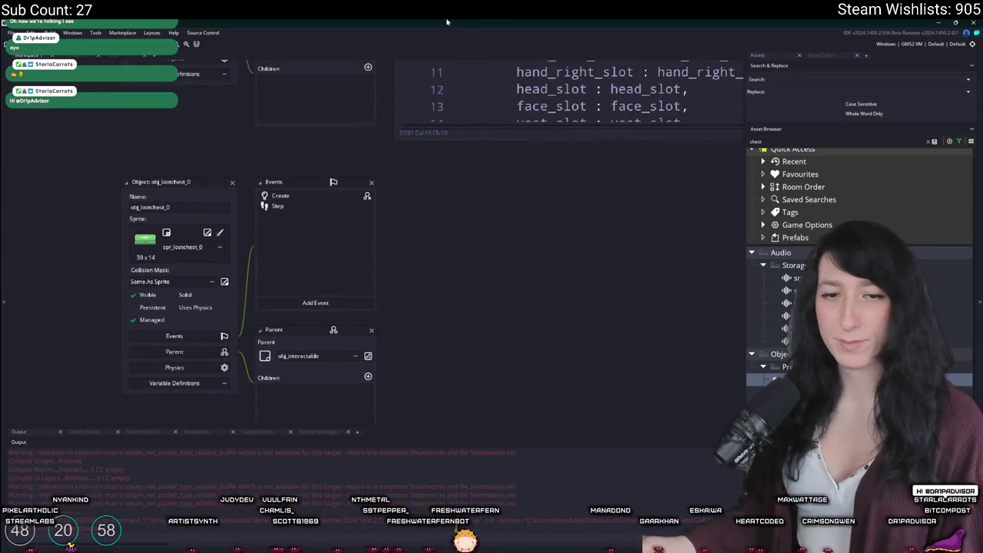
Close the loot chest object and small code window to return to obj_player's code.
{"action": "left_click", "coordinate": [234, 186]}
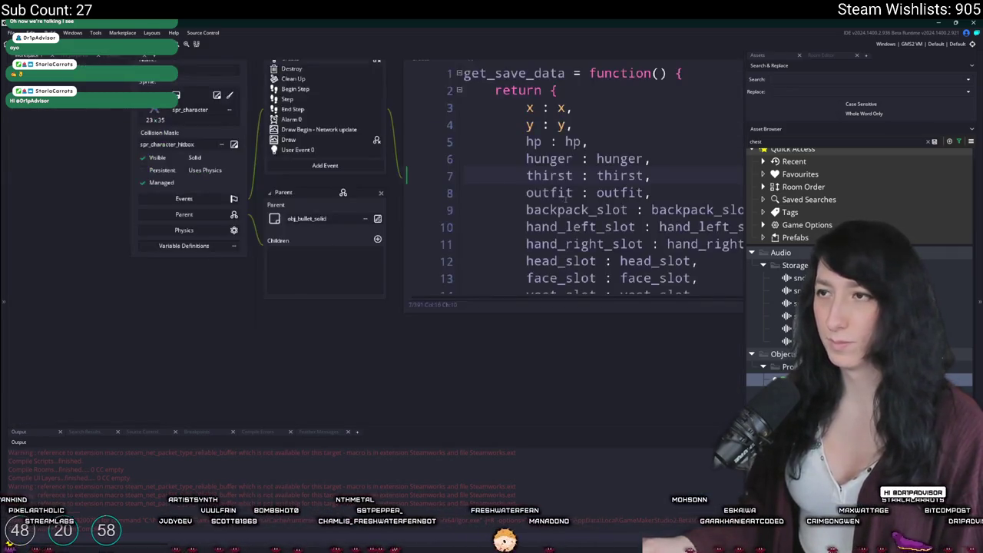
{"action": "left_click", "coordinate": [510, 104]}
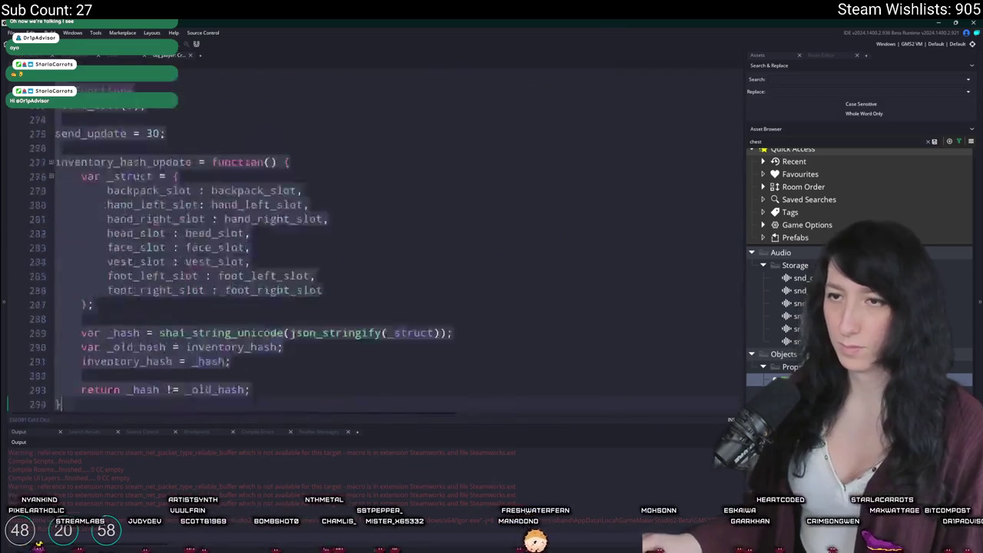
{"action": "scroll", "coordinate": [443, 318], "scroll_direction": "up", "scroll_amount": 15}
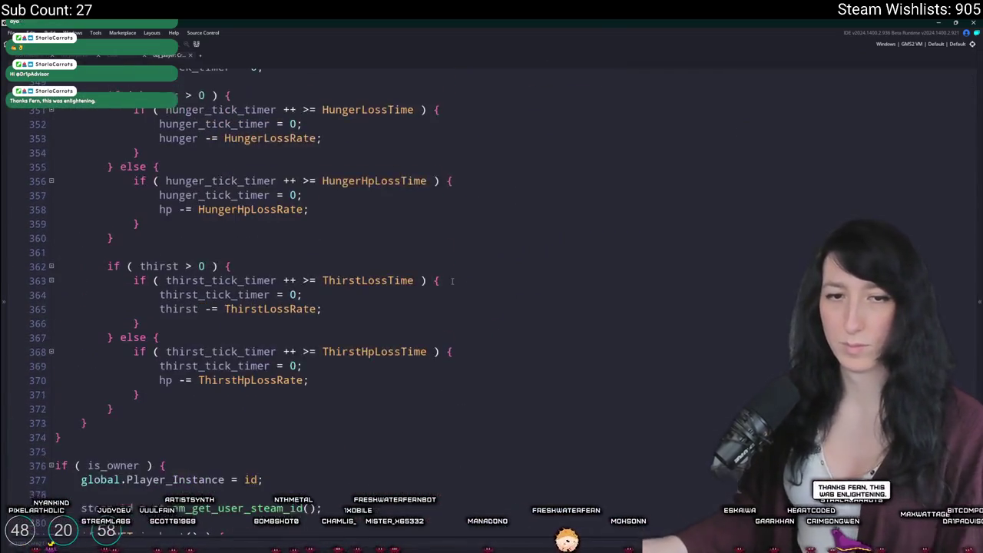
{"action": "scroll", "coordinate": [449, 302], "scroll_direction": "up", "scroll_amount": 15}
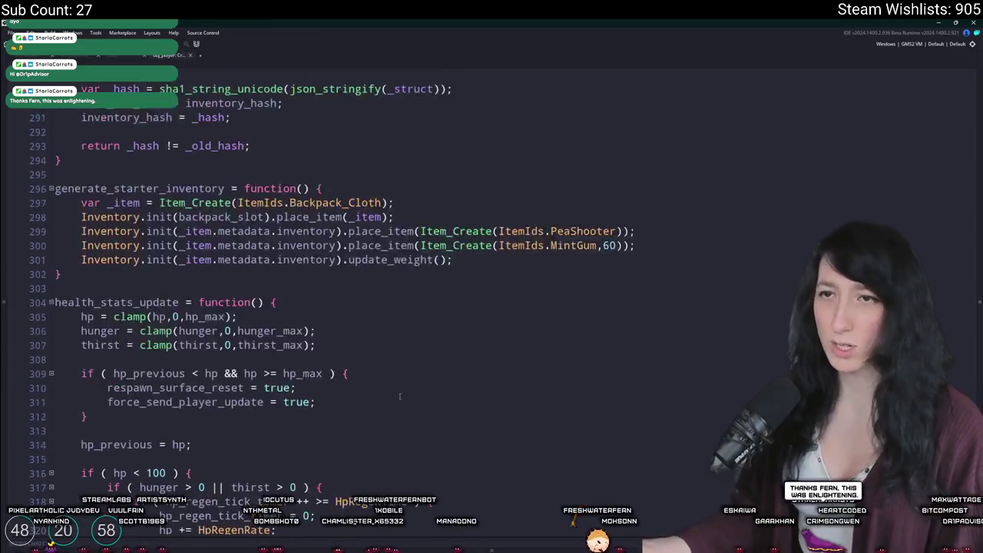
Duplicate the PeaShooter place_item line as MintSlinger and run a test build.
{"action": "key", "text": "Up"}
{"action": "key", "text": "ctrl+d"}
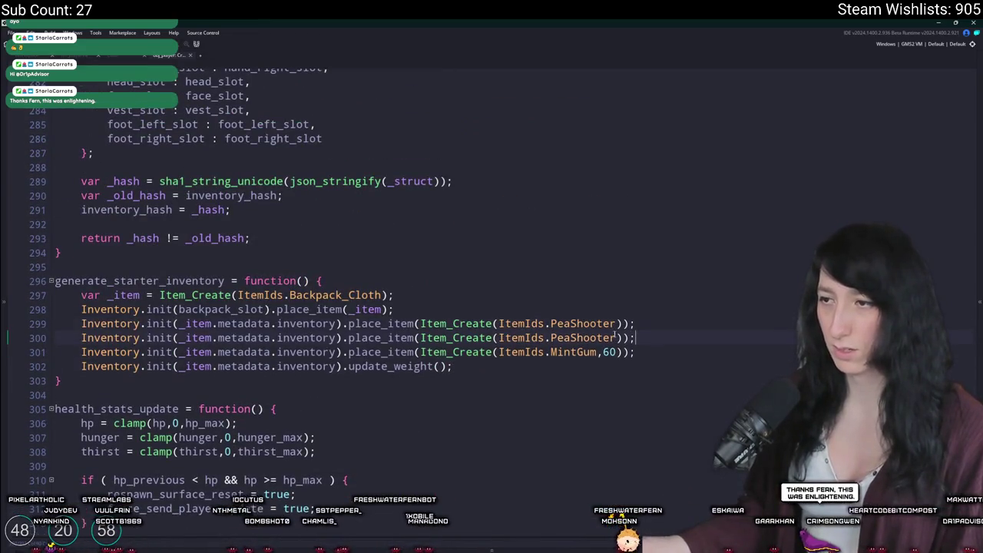
{"action": "double_click", "coordinate": [584, 323]}
{"action": "type", "text": "MintSlinger"}
{"action": "key", "text": "F5"}
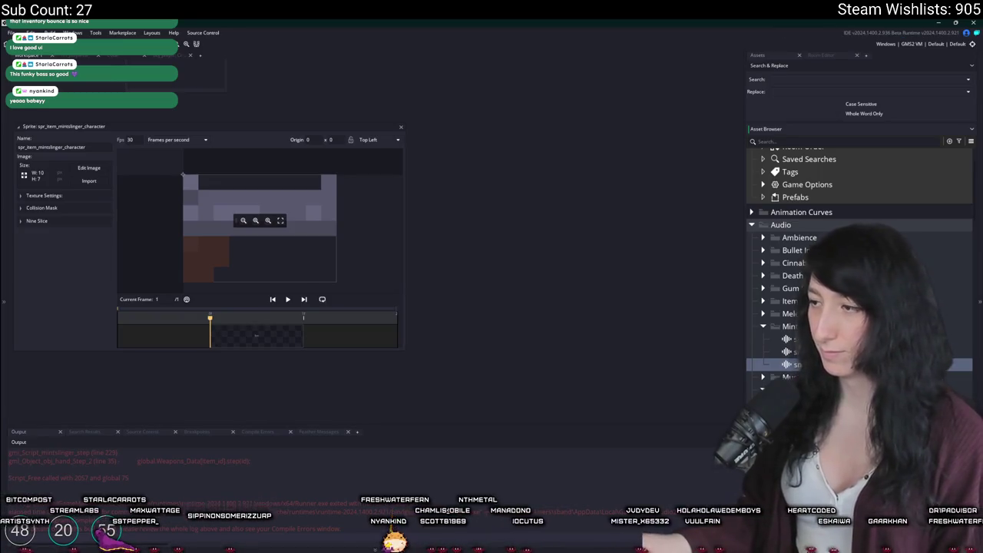
{"action": "scroll", "coordinate": [859, 269], "scroll_direction": "down", "scroll_amount": 1}
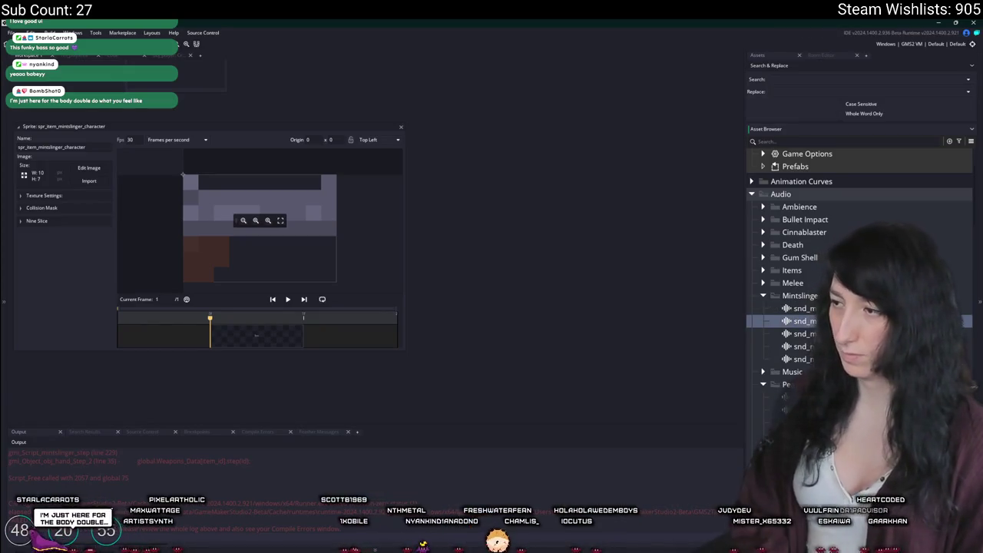
{"action": "key", "text": "Up"}
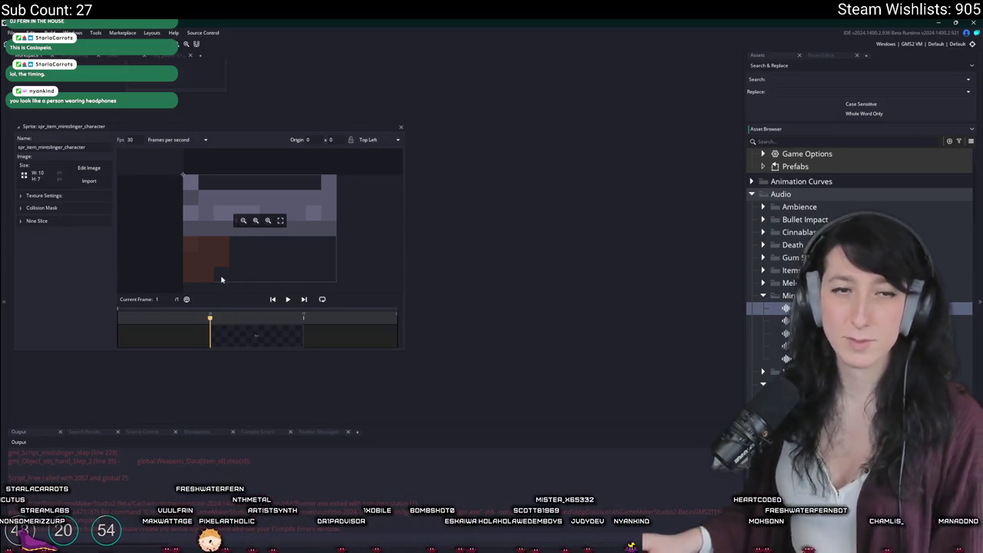
Launch Soundly from the Start menu search and sign in to reach the gunshot results.
{"action": "left_click", "coordinate": [408, 549]}
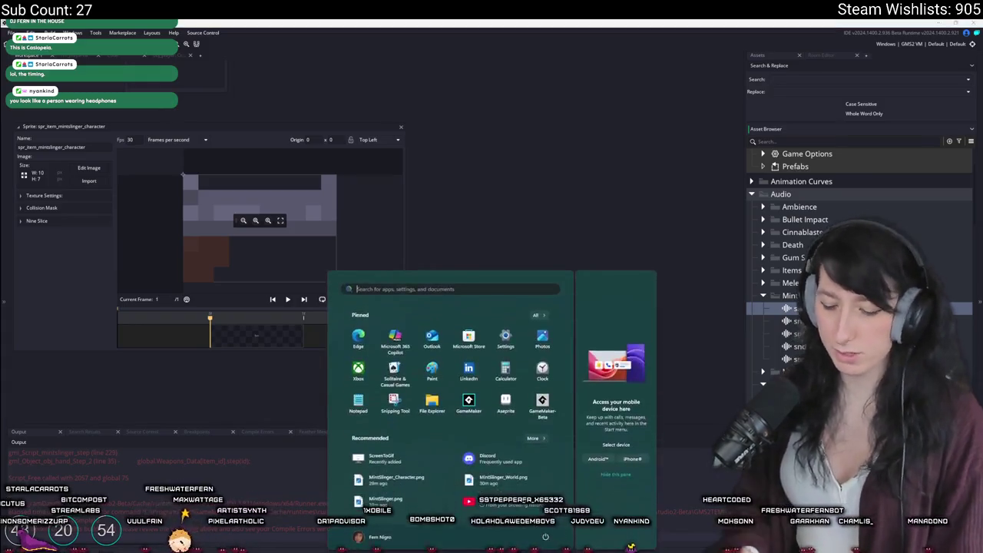
{"action": "type", "text": "soundly"}
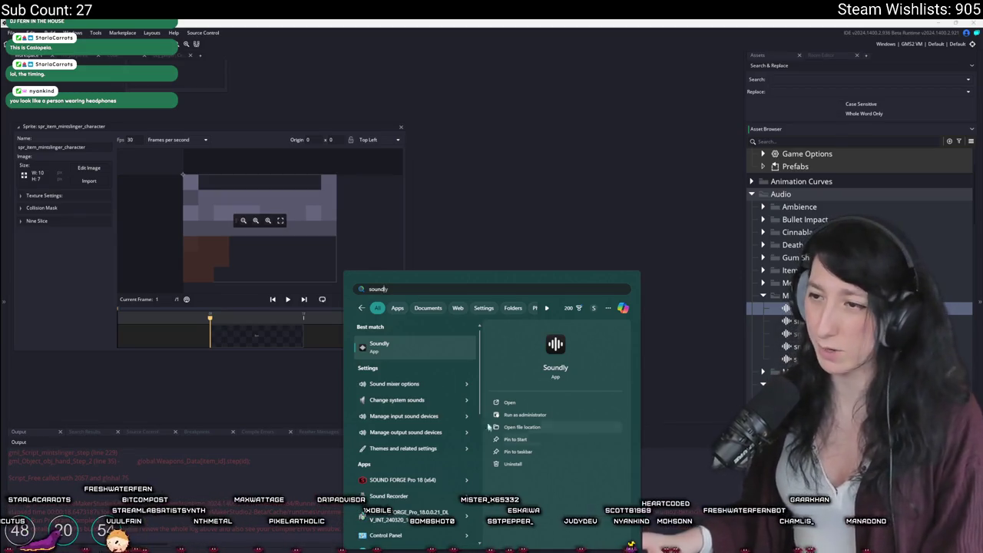
{"action": "key", "text": "Return"}
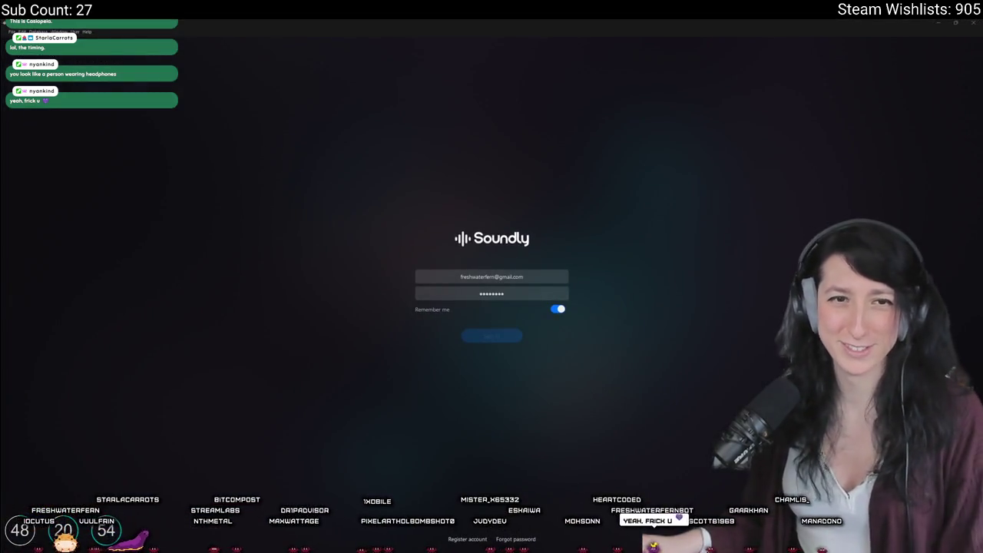
{"action": "key", "text": "Return"}
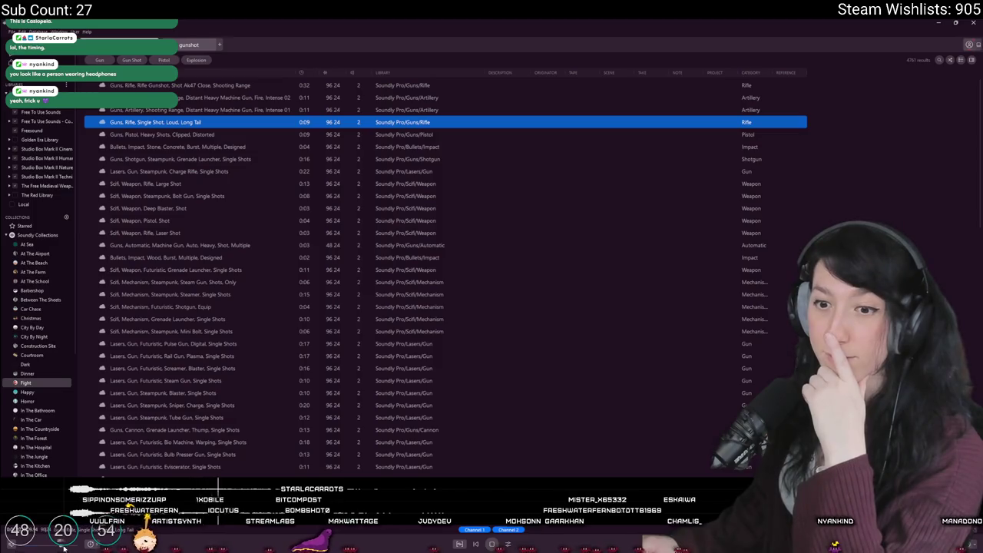
Audition the heavy pistol, Scifi rifle large shot, AK47, and WW2 rifle reload and trigger sounds.
{"action": "key", "text": "Down"}
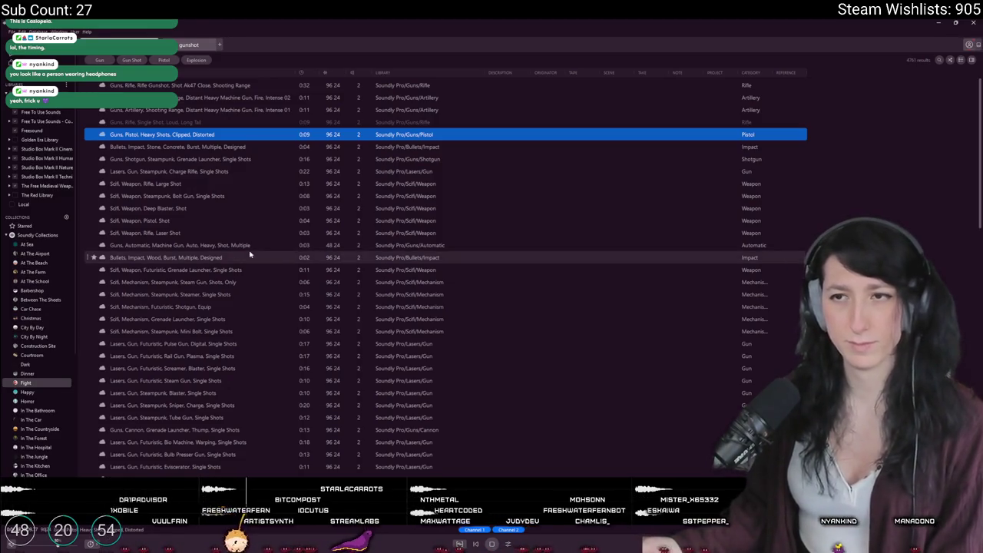
{"action": "left_click", "coordinate": [146, 184]}
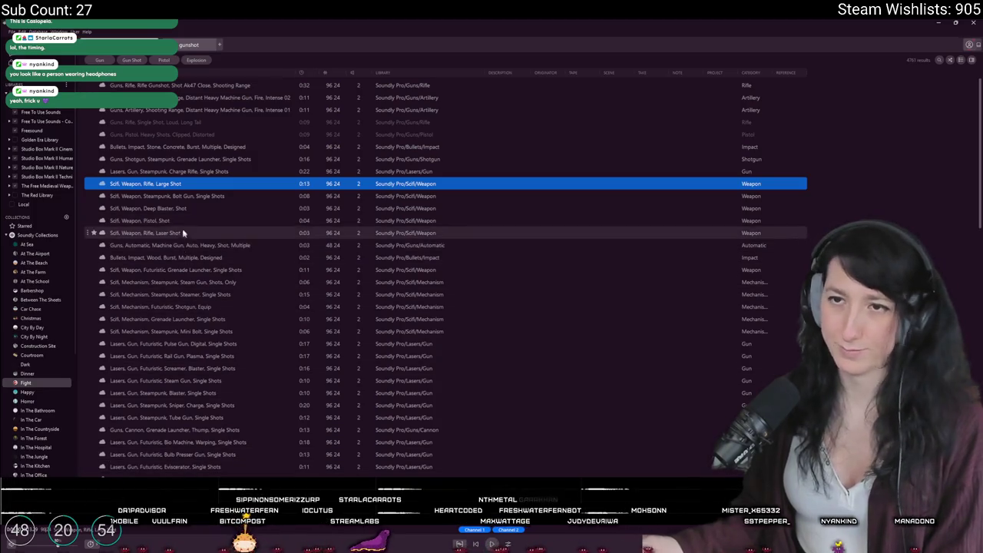
{"action": "left_click", "coordinate": [181, 85]}
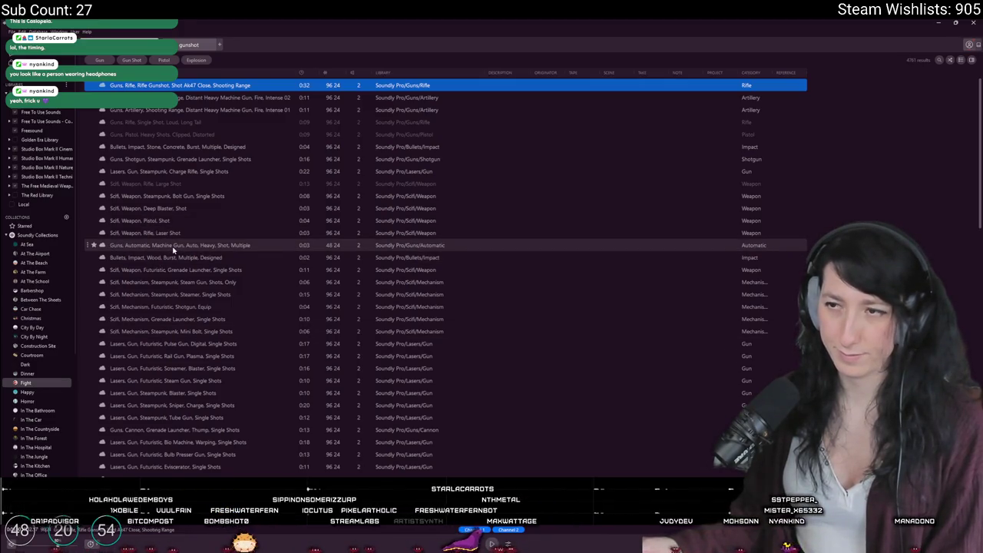
{"action": "scroll", "coordinate": [188, 369], "scroll_direction": "down", "scroll_amount": 4}
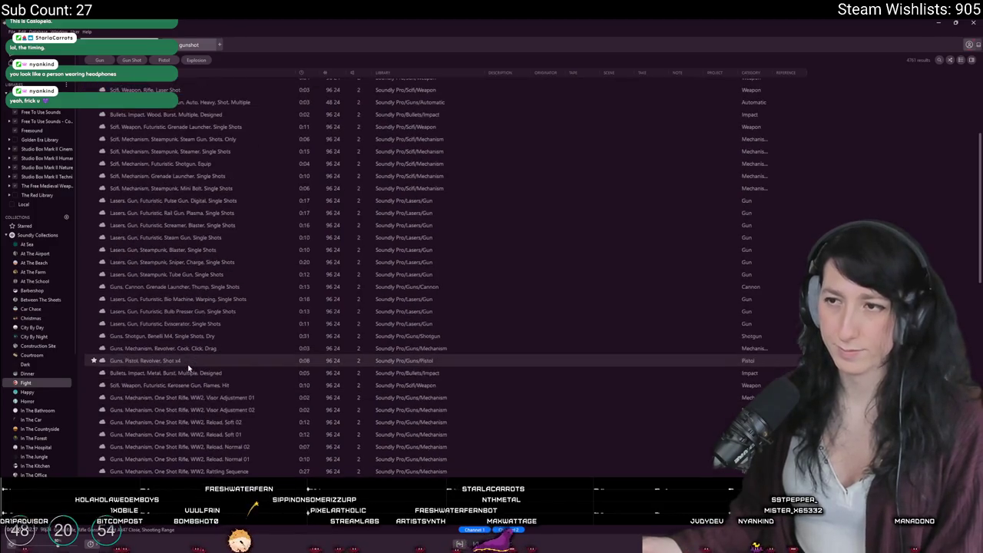
{"action": "scroll", "coordinate": [188, 369], "scroll_direction": "down", "scroll_amount": 5}
{"action": "left_click", "coordinate": [213, 256]}
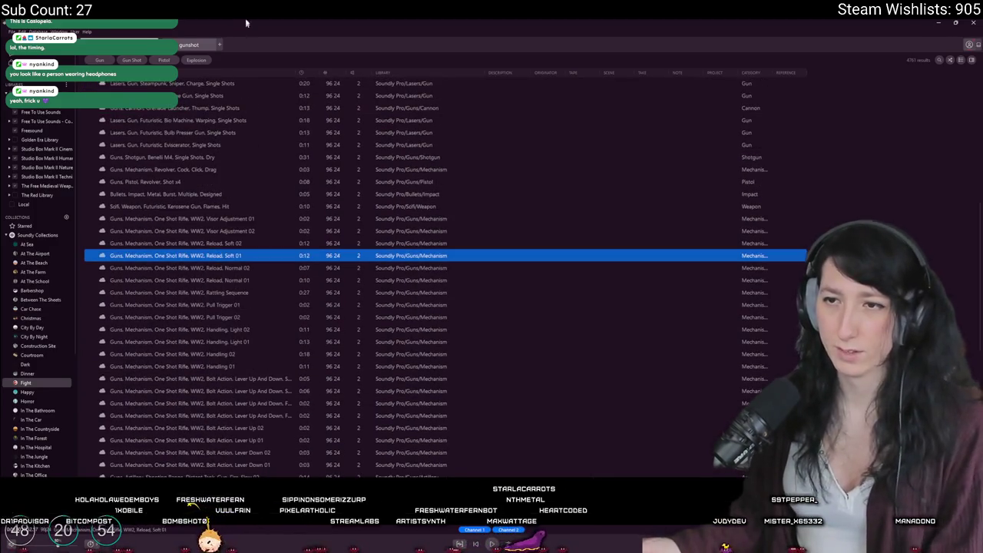
{"action": "left_click", "coordinate": [223, 305]}
Sort the results by library and preview the WW2 rifle Reload, Normal 02 sound.
{"action": "scroll", "coordinate": [228, 358], "scroll_direction": "down", "scroll_amount": 5}
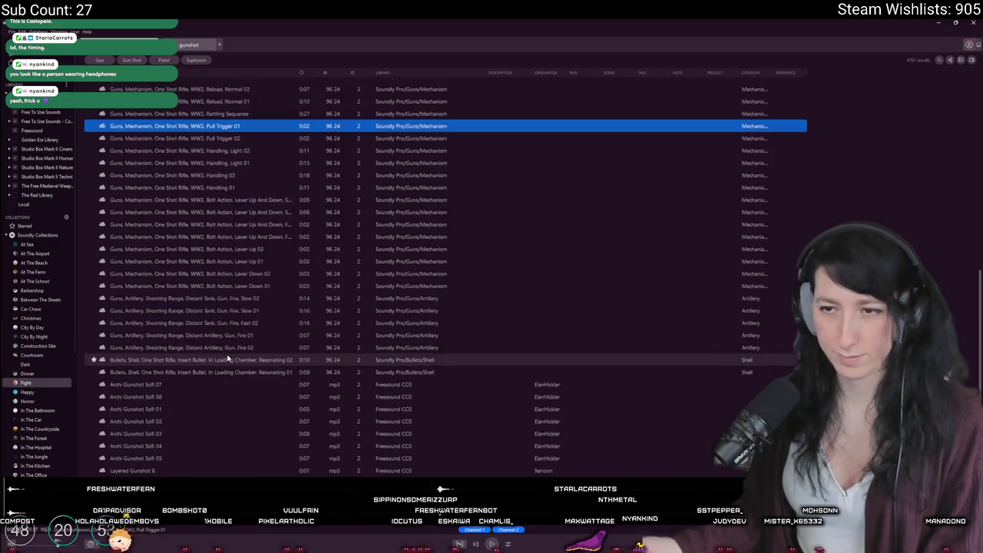
{"action": "scroll", "coordinate": [503, 302], "scroll_direction": "down", "scroll_amount": 8}
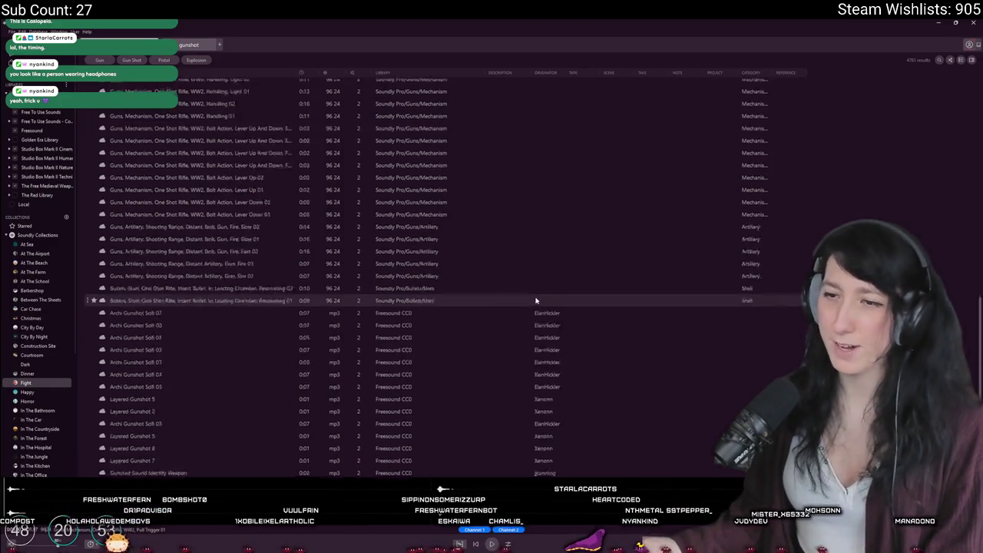
{"action": "scroll", "coordinate": [503, 301], "scroll_direction": "down", "scroll_amount": 3}
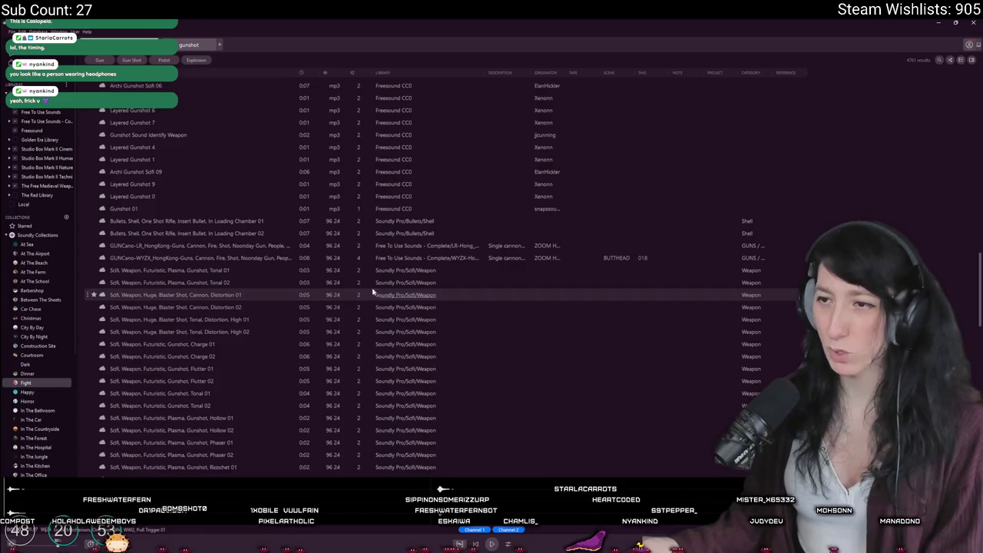
{"action": "left_click", "coordinate": [410, 74]}
{"action": "scroll", "coordinate": [538, 292], "scroll_direction": "down", "scroll_amount": 10}
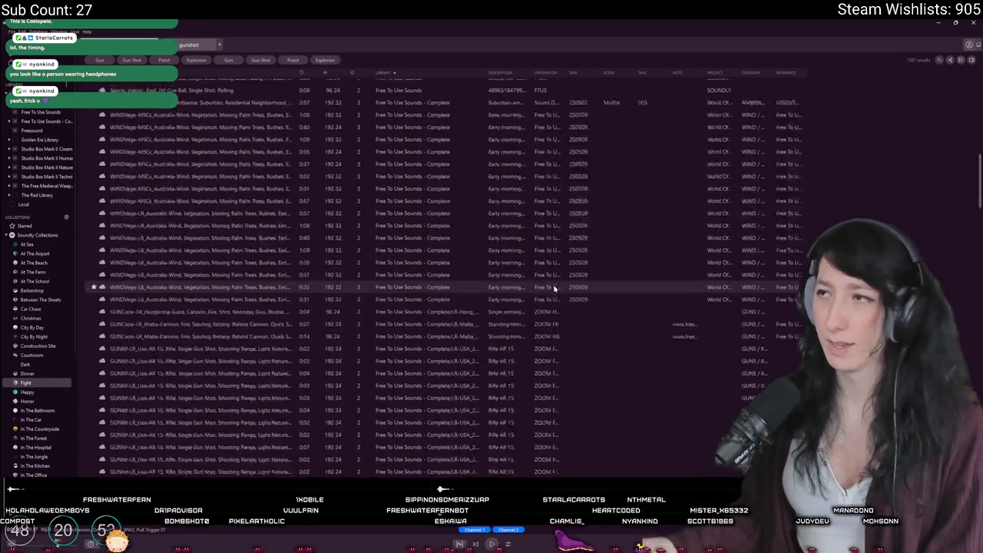
{"action": "scroll", "coordinate": [540, 314], "scroll_direction": "down", "scroll_amount": 8}
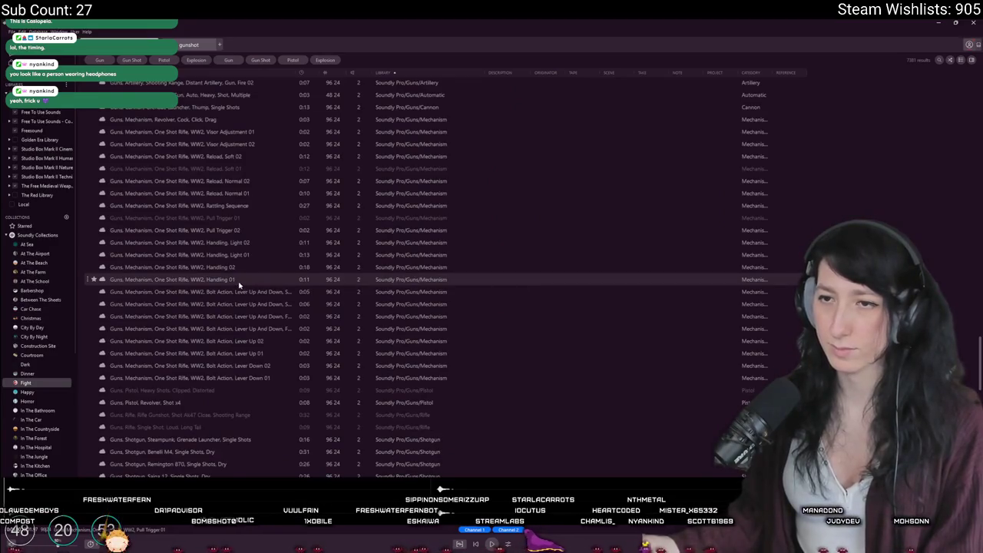
{"action": "scroll", "coordinate": [241, 281], "scroll_direction": "down", "scroll_amount": 9}
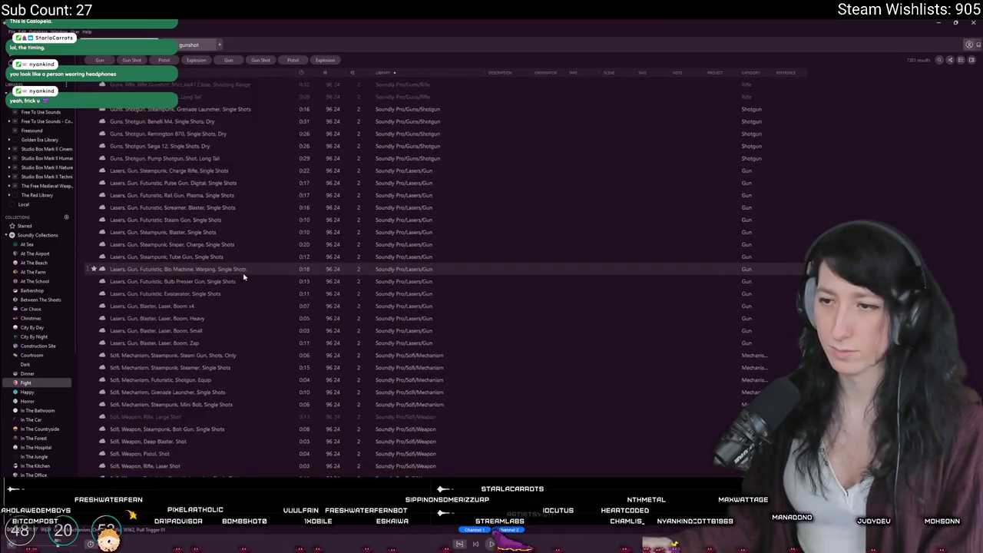
{"action": "scroll", "coordinate": [246, 253], "scroll_direction": "up", "scroll_amount": 12}
{"action": "scroll", "coordinate": [267, 169], "scroll_direction": "down", "scroll_amount": 9}
{"action": "scroll", "coordinate": [257, 255], "scroll_direction": "down", "scroll_amount": 9}
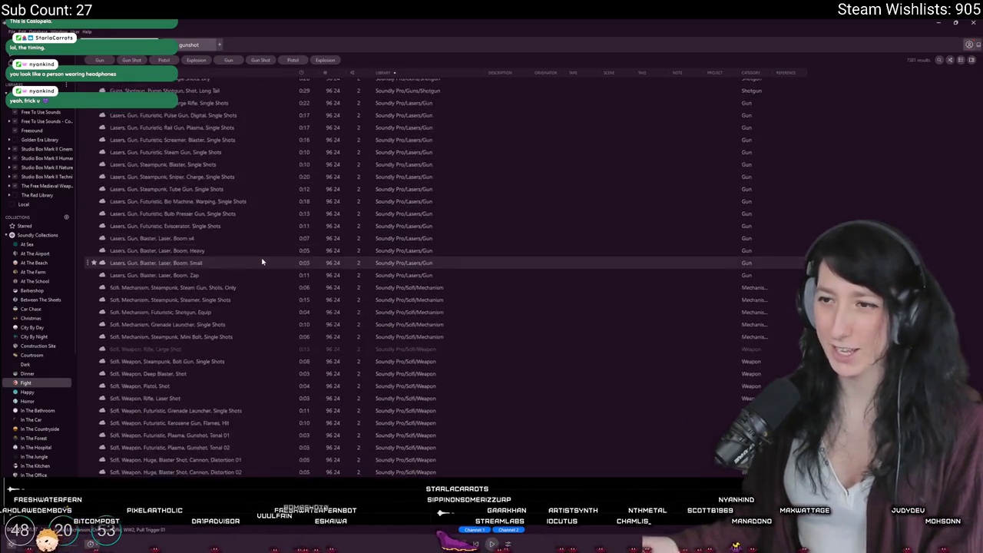
{"action": "scroll", "coordinate": [257, 255], "scroll_direction": "up", "scroll_amount": 15}
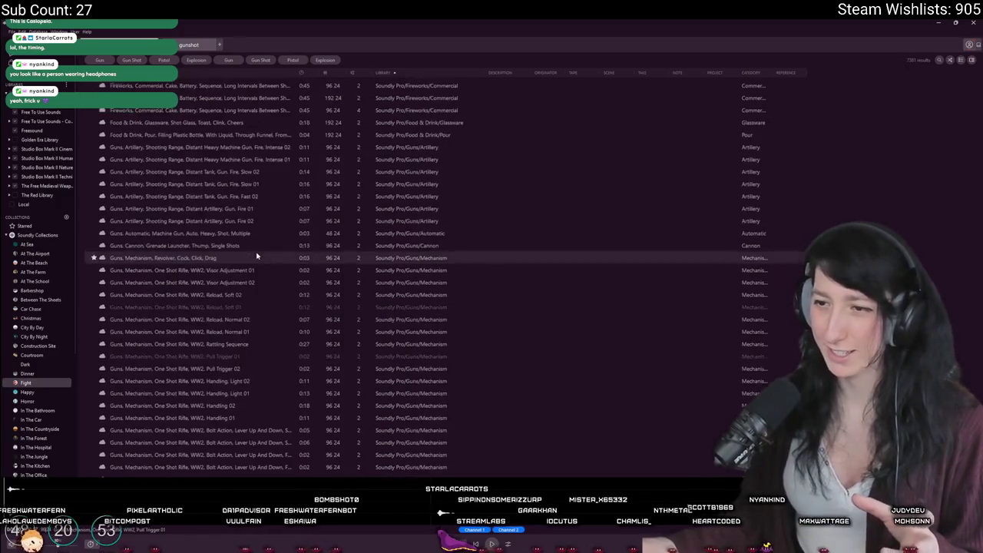
{"action": "scroll", "coordinate": [256, 255], "scroll_direction": "down", "scroll_amount": 2}
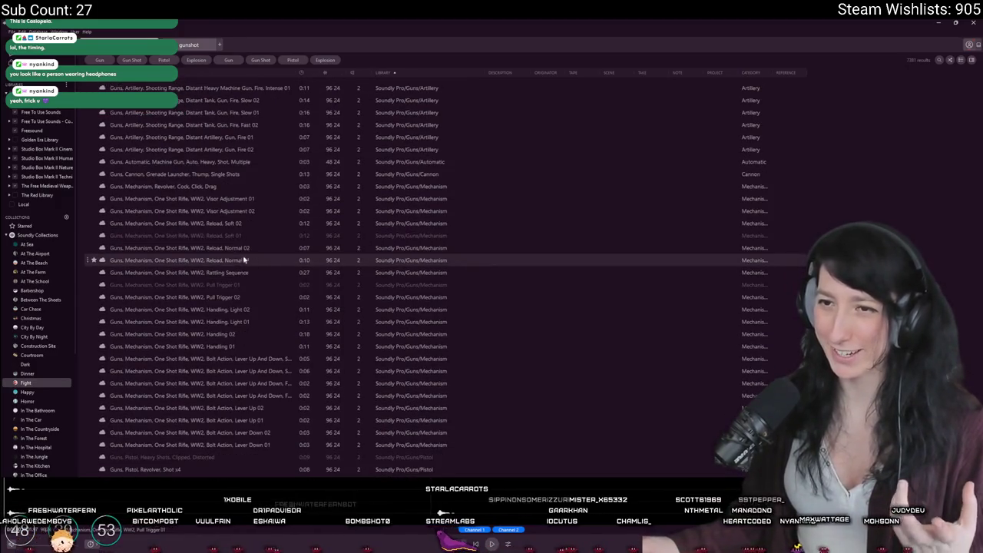
{"action": "left_click", "coordinate": [256, 247]}
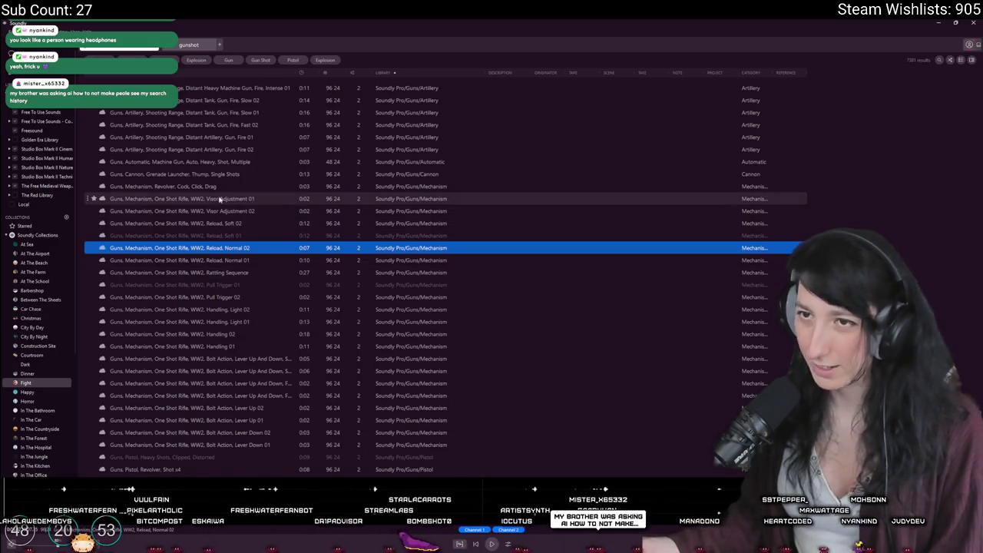
Preview the Scifi, Weapon, Pistol, Shot sound and narrow the search to 'gunshot single'.
{"action": "scroll", "coordinate": [212, 292], "scroll_direction": "down", "scroll_amount": 3}
{"action": "scroll", "coordinate": [213, 290], "scroll_direction": "up", "scroll_amount": 10}
{"action": "scroll", "coordinate": [213, 290], "scroll_direction": "down", "scroll_amount": 4}
{"action": "scroll", "coordinate": [214, 293], "scroll_direction": "down", "scroll_amount": 7}
{"action": "scroll", "coordinate": [214, 292], "scroll_direction": "down", "scroll_amount": 5}
{"action": "scroll", "coordinate": [214, 292], "scroll_direction": "up", "scroll_amount": 10}
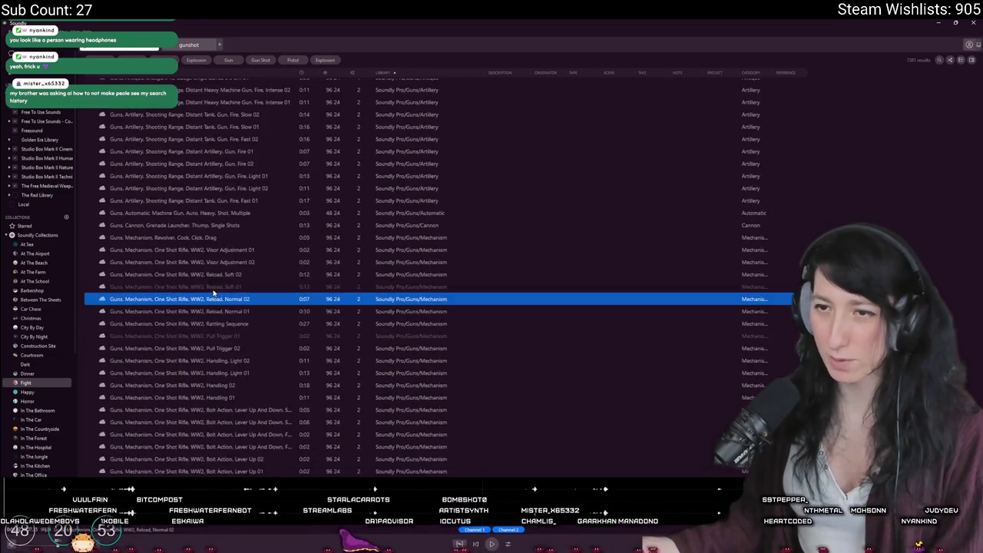
{"action": "scroll", "coordinate": [215, 292], "scroll_direction": "down", "scroll_amount": 10}
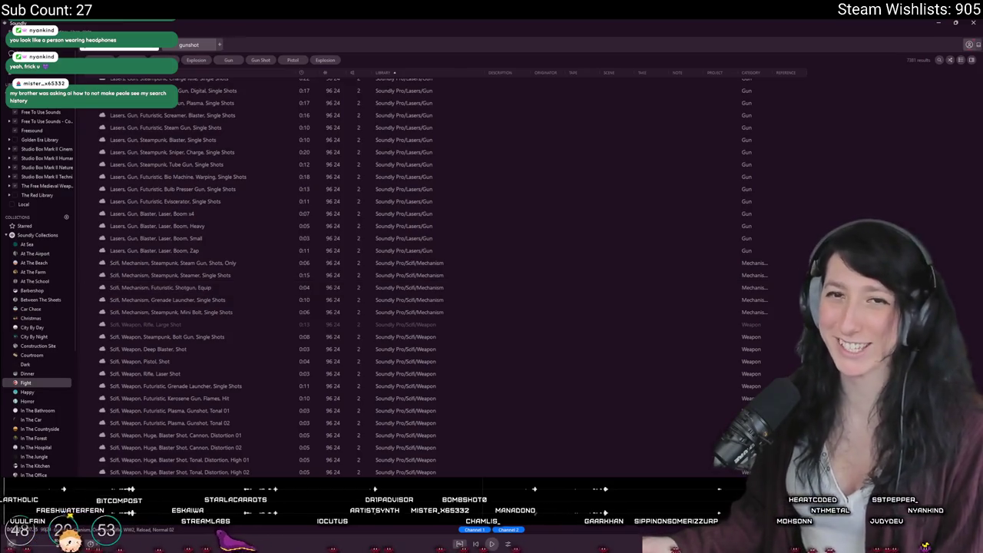
{"action": "left_click", "coordinate": [138, 362]}
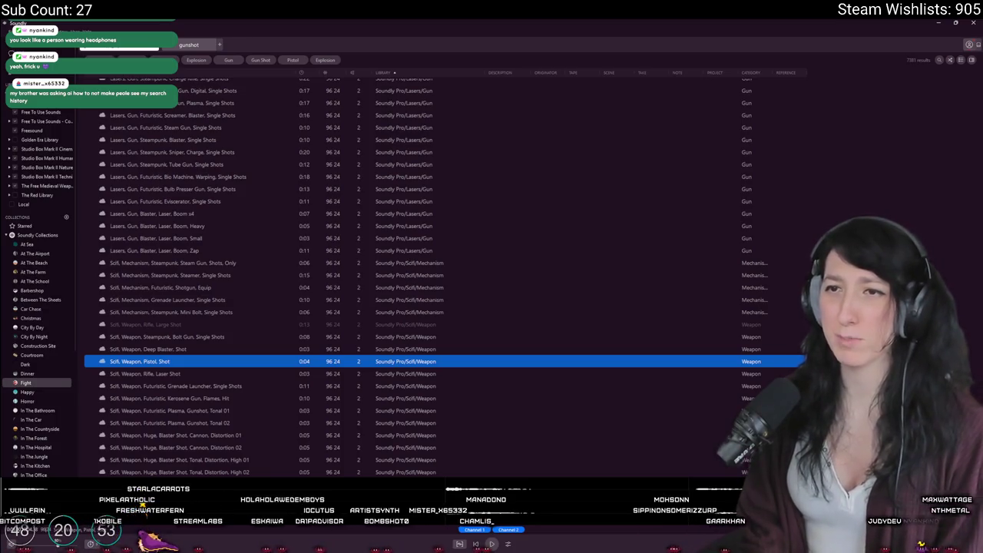
{"action": "type", "text": "single"}
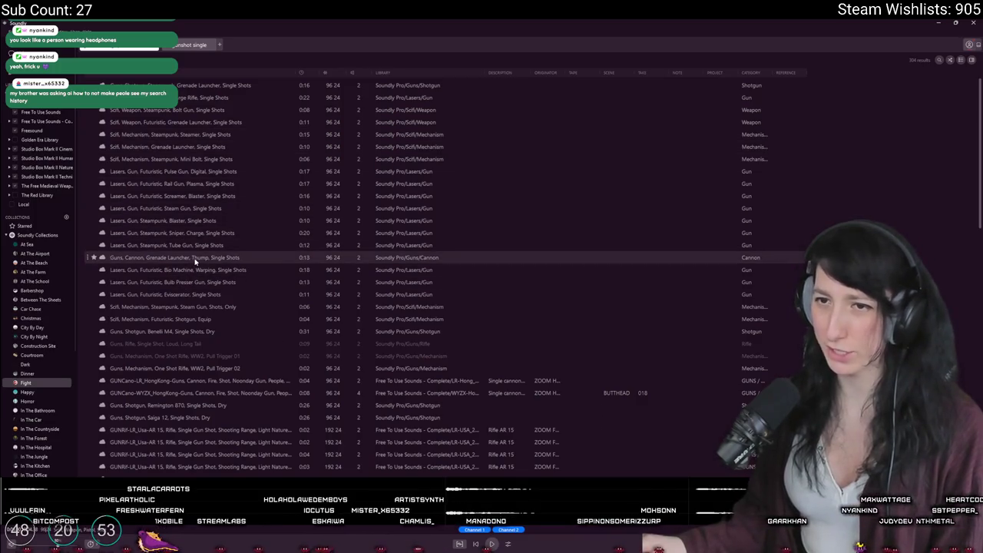
Preview the grenade launcher, Benelli M4, Saiga 12 and Remington 870 single shots.
{"action": "left_click", "coordinate": [154, 257]}
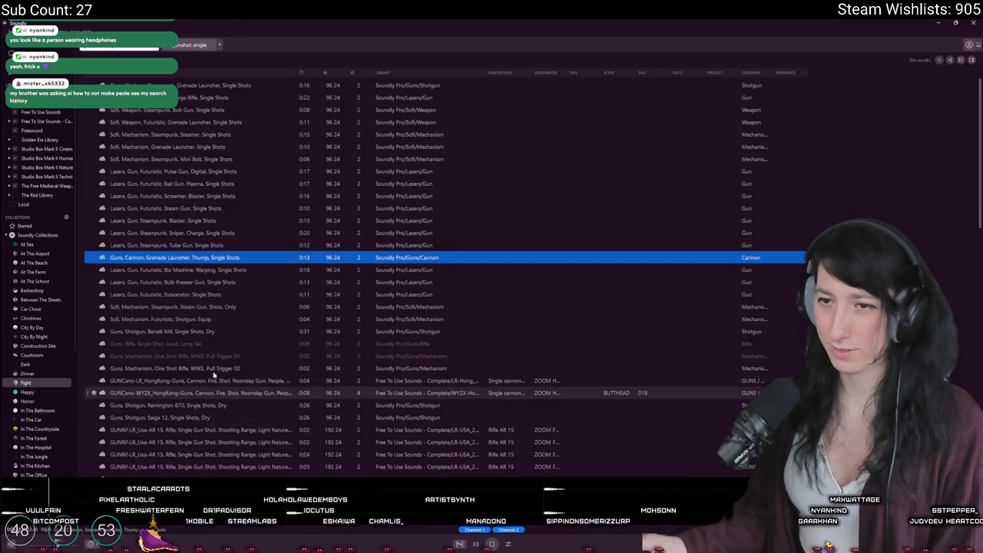
{"action": "left_click", "coordinate": [223, 331]}
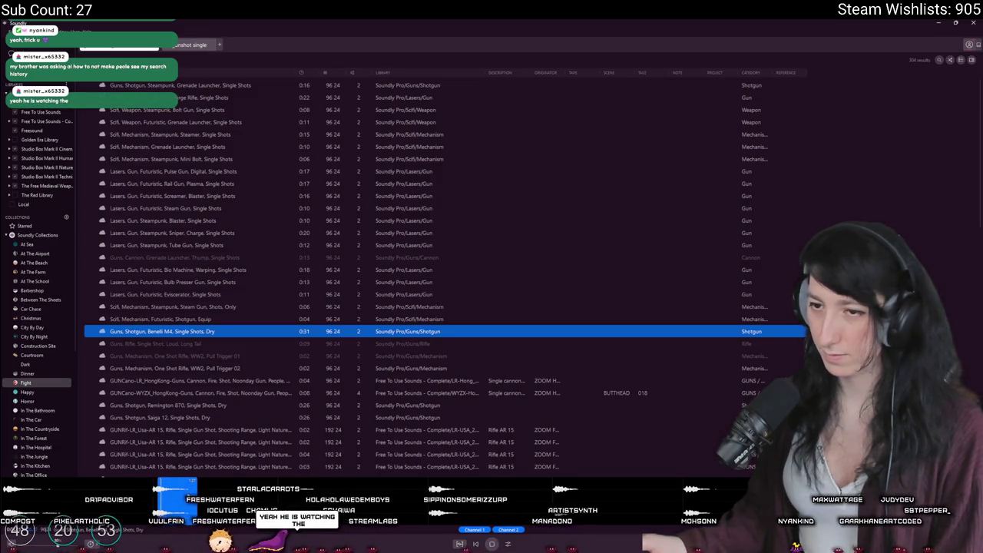
{"action": "left_click", "coordinate": [169, 417]}
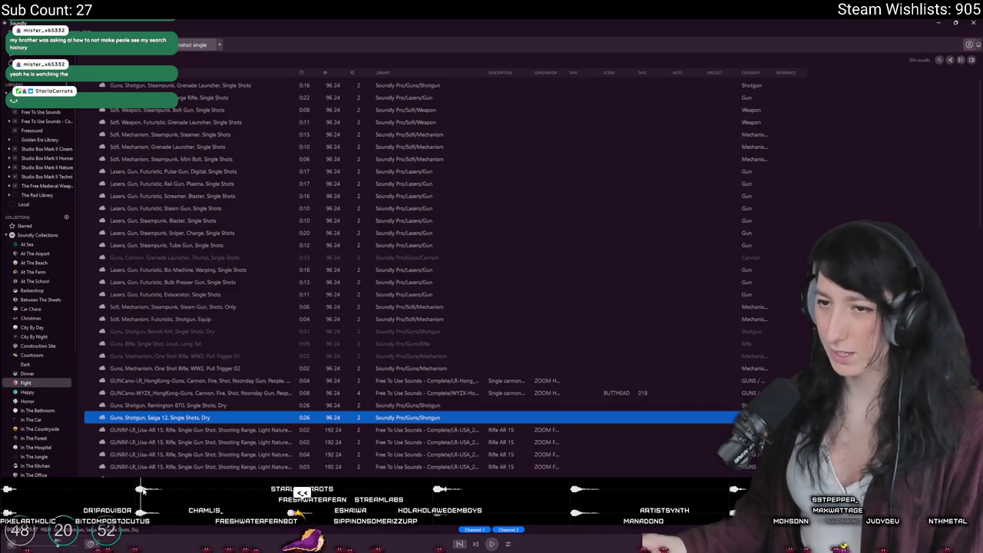
{"action": "left_click", "coordinate": [185, 405]}
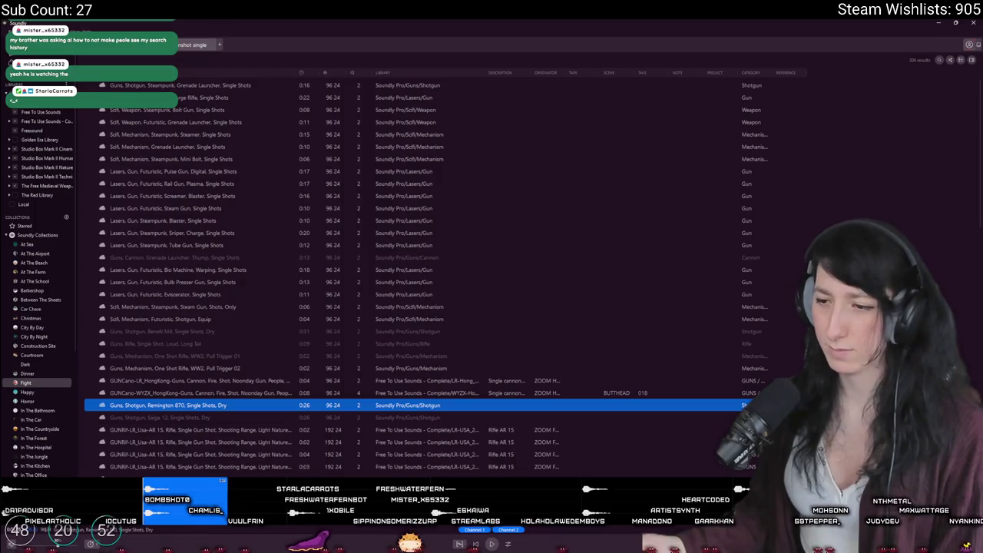
{"action": "key", "text": "super"}
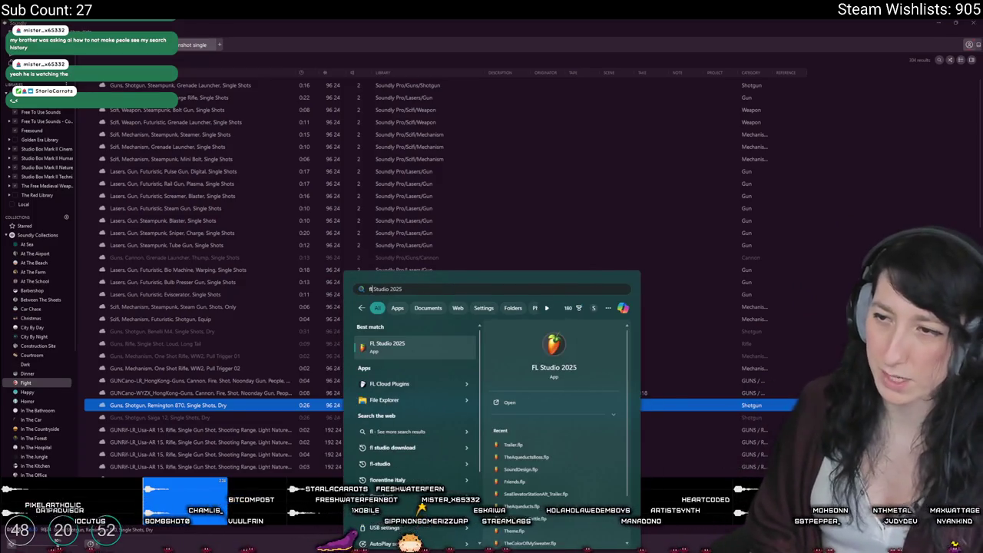
Launch FL Studio 2025 and drop the Remington 870 sample from Soundly onto playlist Track 1.
{"action": "key", "text": "Escape"}
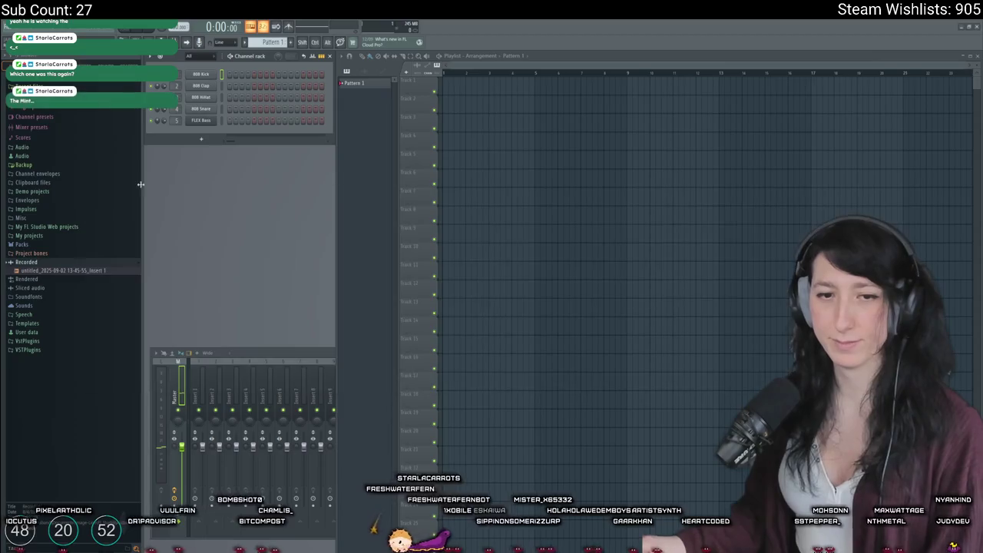
{"action": "key", "text": "alt+Tab"}
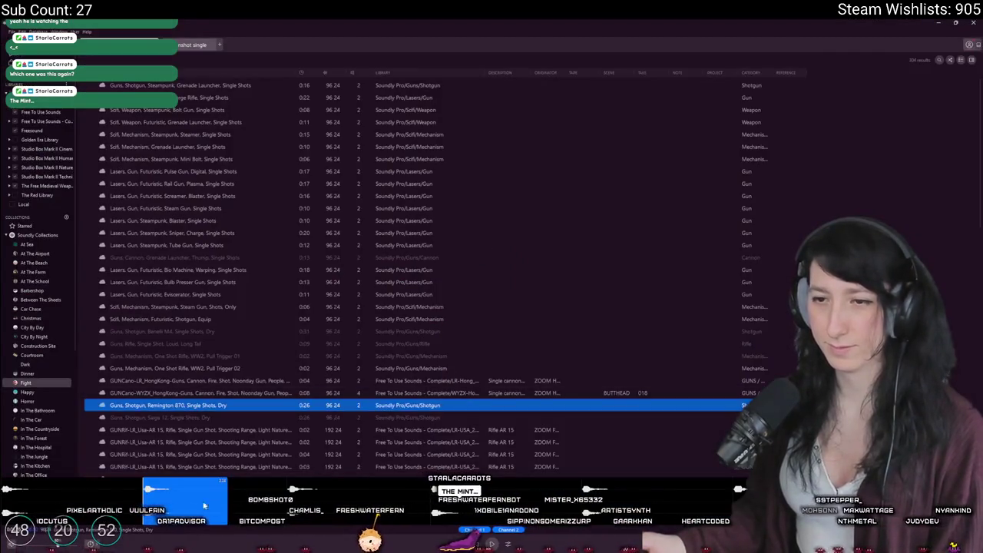
{"action": "left_click_drag", "start_coordinate": [209, 504], "coordinate": [284, 340]}
{"action": "key", "text": "alt+Tab"}
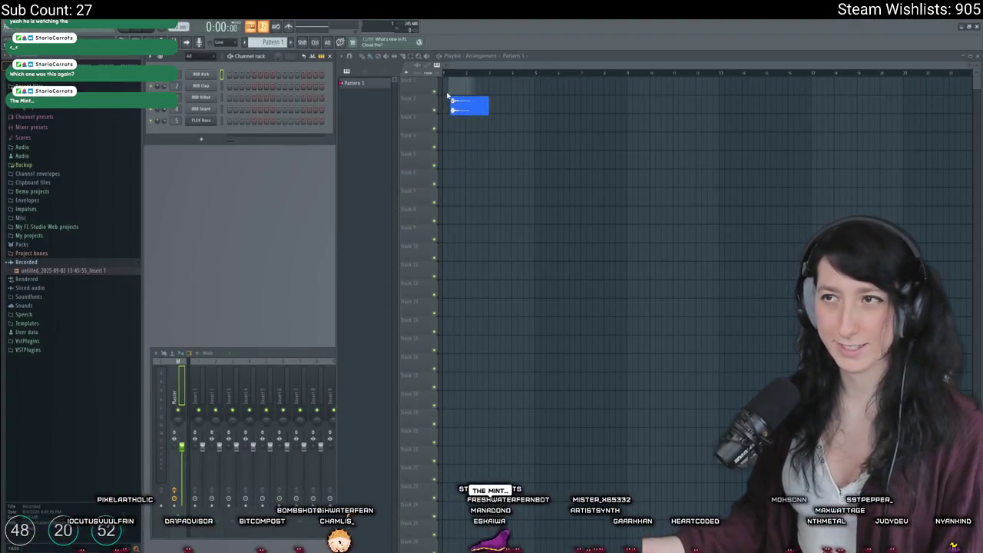
{"action": "left_click_drag", "start_coordinate": [446, 91], "coordinate": [444, 88]}
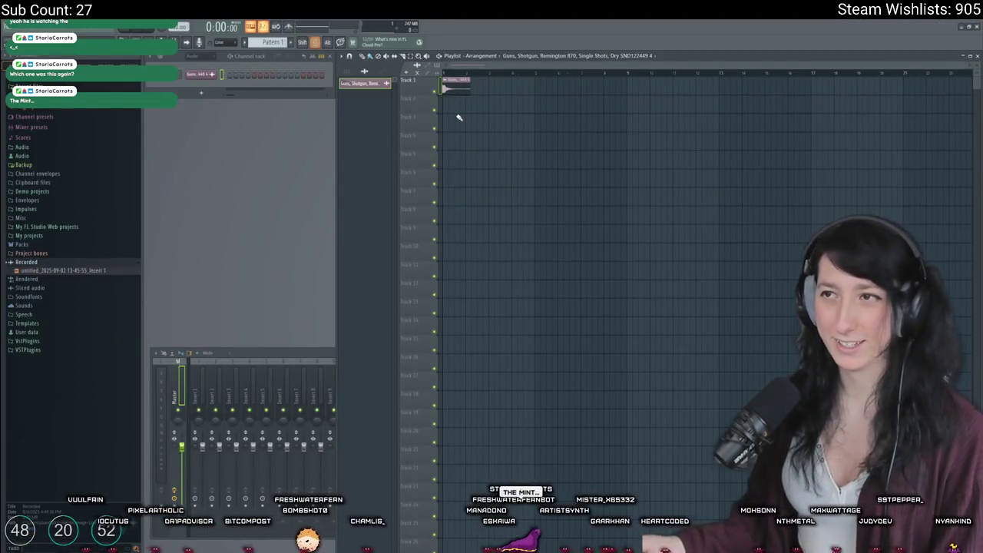
Play the shotgun clip and widen the mixer to show more inserts.
{"action": "scroll", "coordinate": [461, 119], "scroll_direction": "up", "scroll_amount": 5}
{"action": "scroll", "coordinate": [449, 123], "scroll_direction": "up", "scroll_amount": 2}
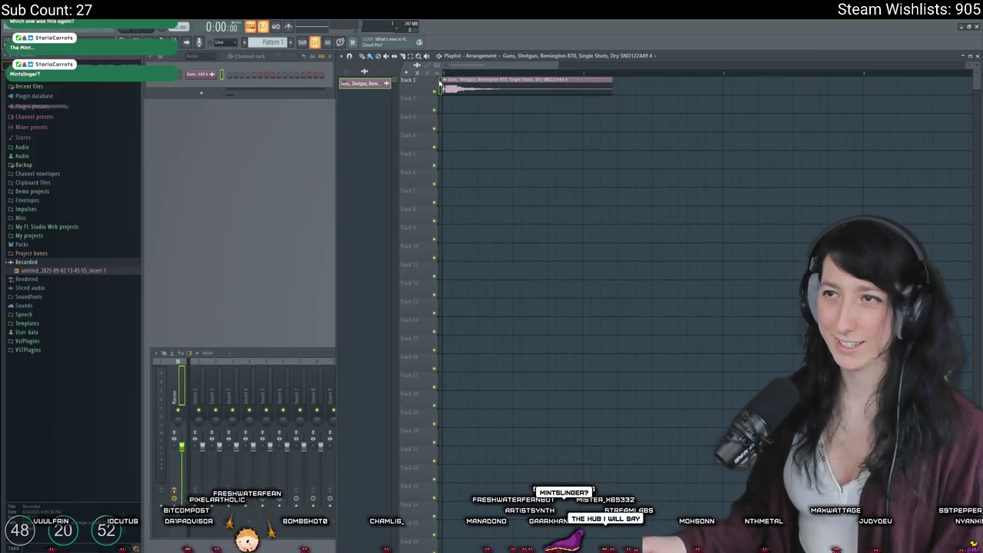
{"action": "scroll", "coordinate": [545, 103], "scroll_direction": "down", "scroll_amount": 1}
{"action": "scroll", "coordinate": [511, 115], "scroll_direction": "up", "scroll_amount": 2}
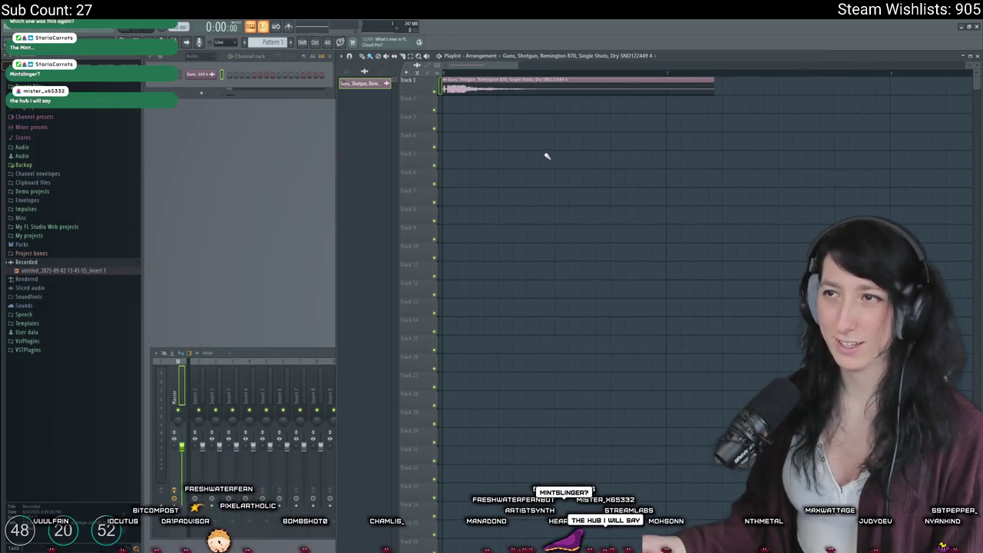
{"action": "key", "text": "space"}
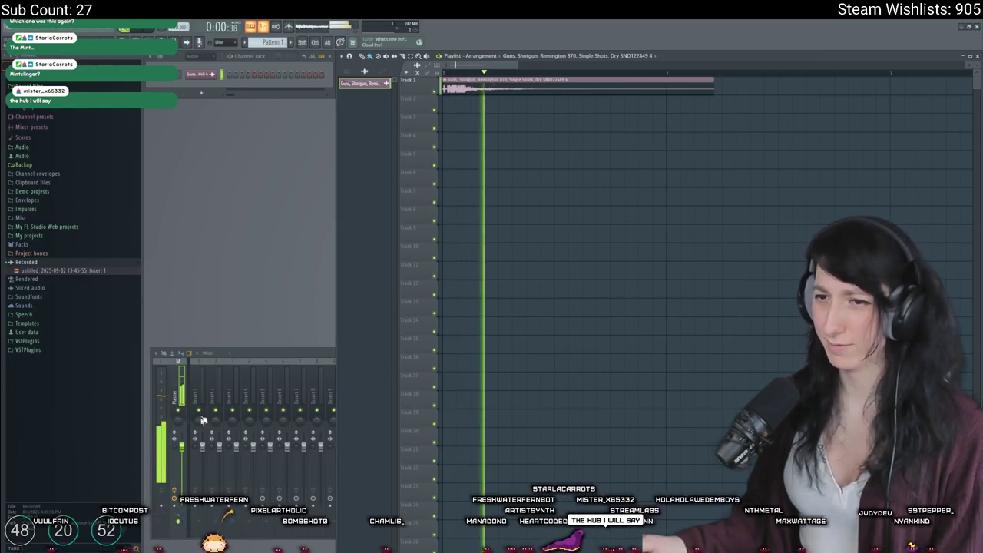
{"action": "left_click_drag", "start_coordinate": [335, 446], "coordinate": [465, 447]}
{"action": "key", "text": "space"}
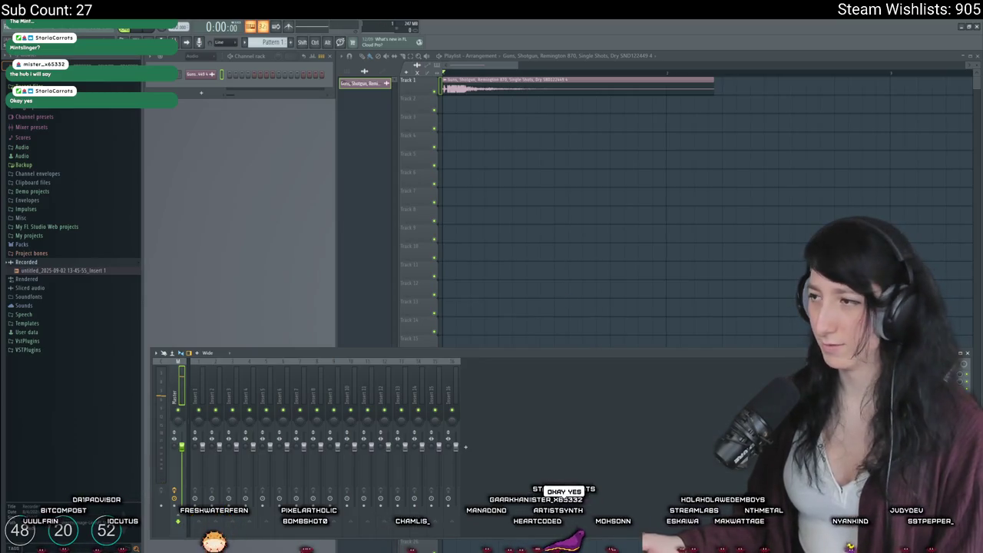
Load Fruity Parametric EQ 2 on the master channel and play the shotgun clip.
{"action": "left_click", "coordinate": [765, 376]}
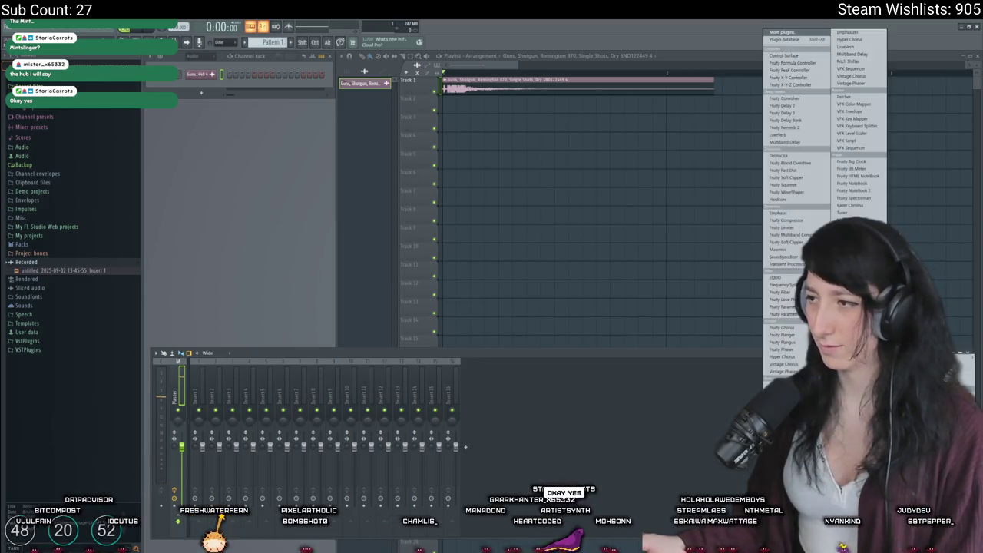
{"action": "left_click", "coordinate": [777, 309]}
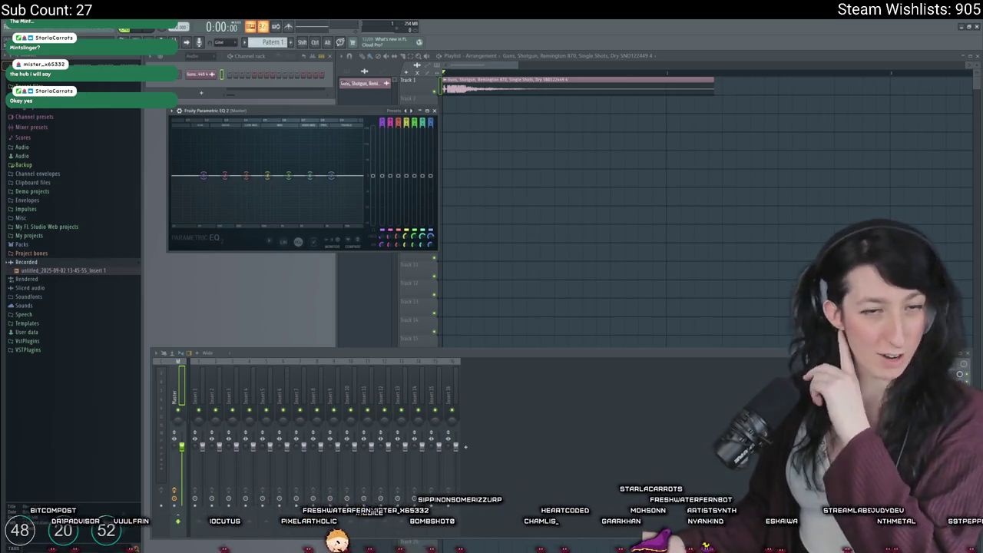
{"action": "left_click", "coordinate": [714, 252]}
{"action": "key", "text": "space"}
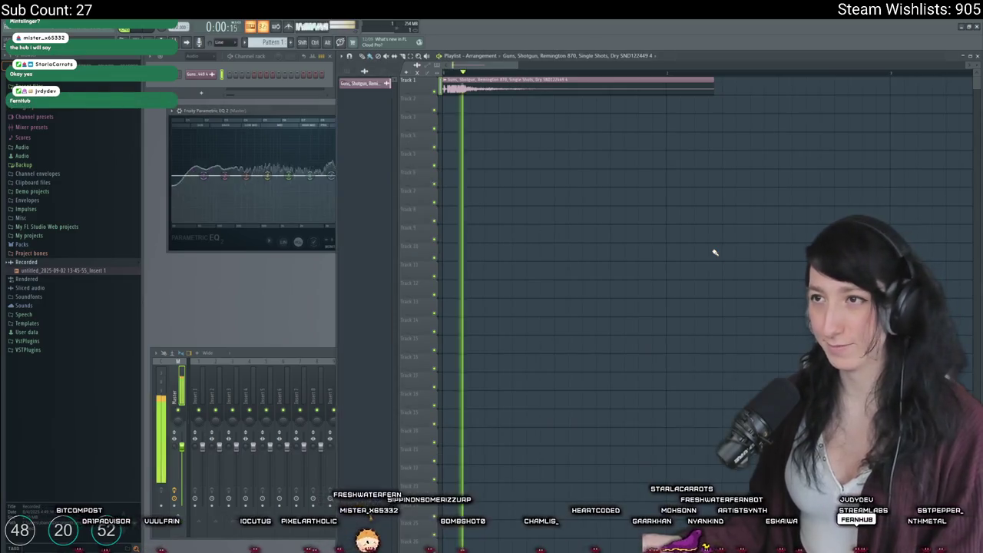
Dip an EQ band near 2 kHz and boost around 340 Hz, replaying the clip to compare.
{"action": "left_click", "coordinate": [325, 180]}
{"action": "mouse_move", "coordinate": [309, 175]}
{"action": "left_mouse_down"}
{"action": "mouse_move", "coordinate": [301, 197]}
{"action": "mouse_move", "coordinate": [332, 189]}
{"action": "left_mouse_up"}
{"action": "key", "text": "space"}
{"action": "key", "text": "space"}
{"action": "left_click_drag", "start_coordinate": [266, 176], "coordinate": [261, 169]}
{"action": "key", "text": "space"}
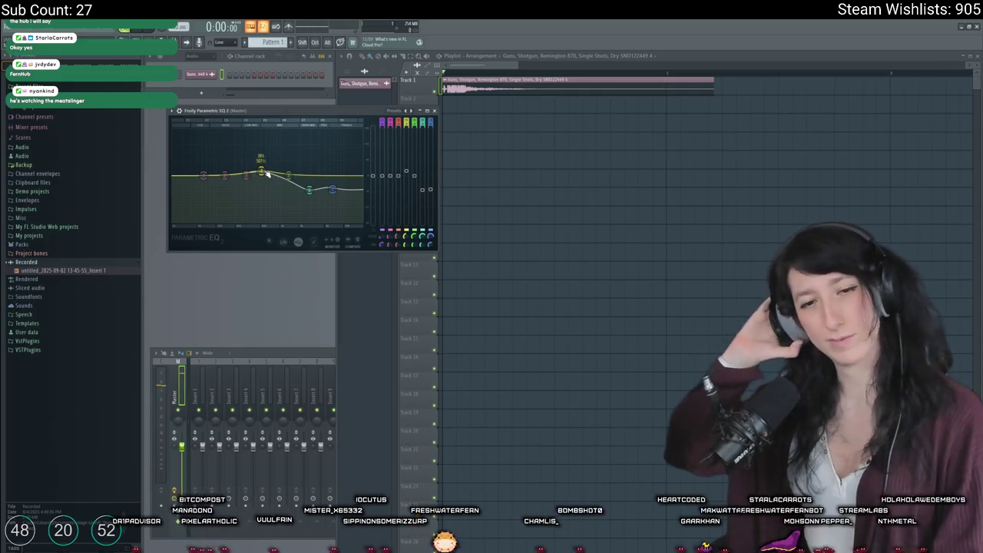
{"action": "key", "text": "space"}
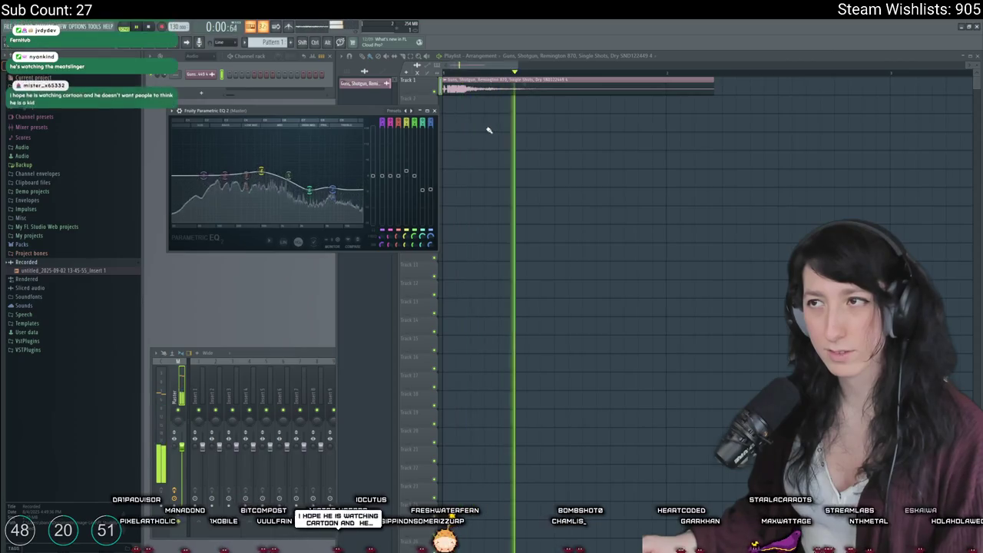
{"action": "key", "text": "space"}
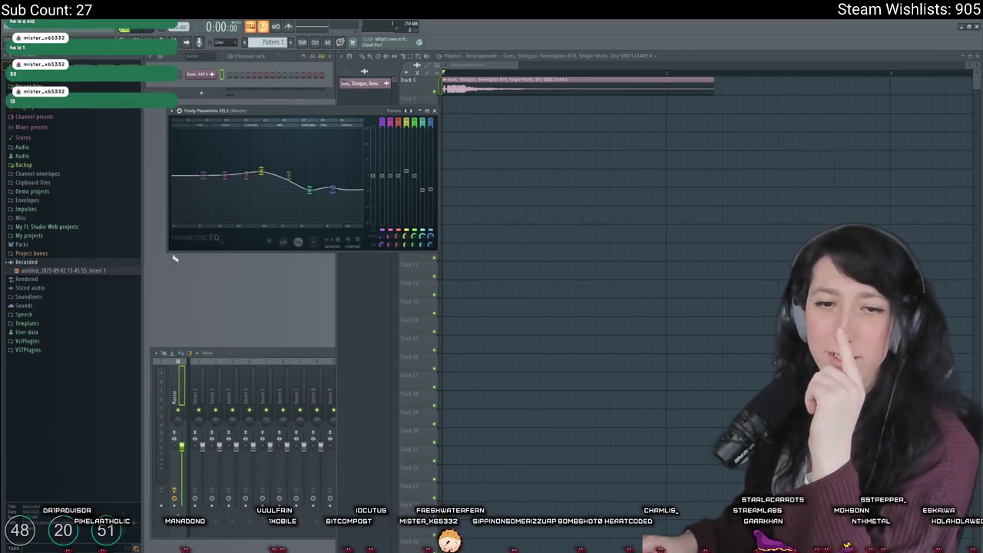
{"action": "left_click", "coordinate": [468, 222]}
{"action": "key", "text": "space"}
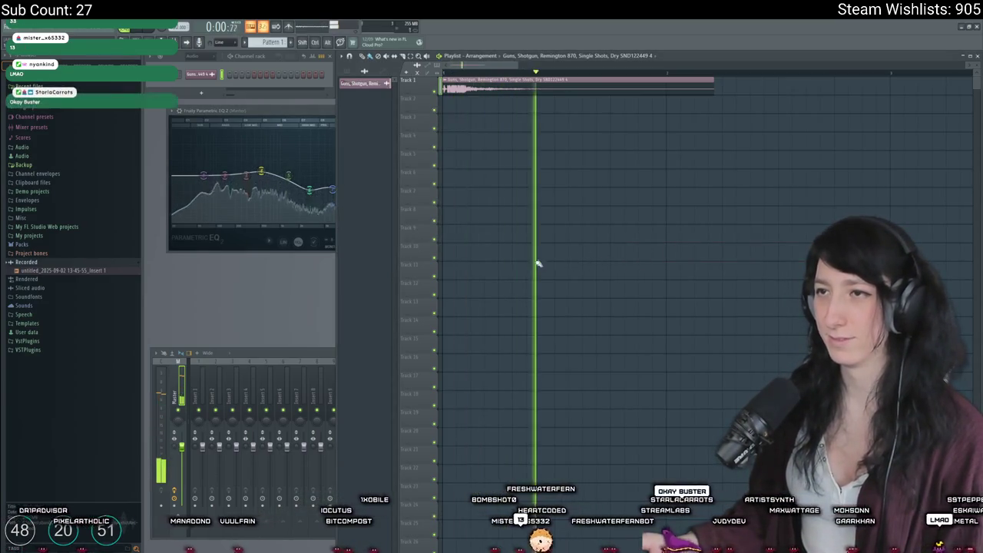
{"action": "key", "text": "space"}
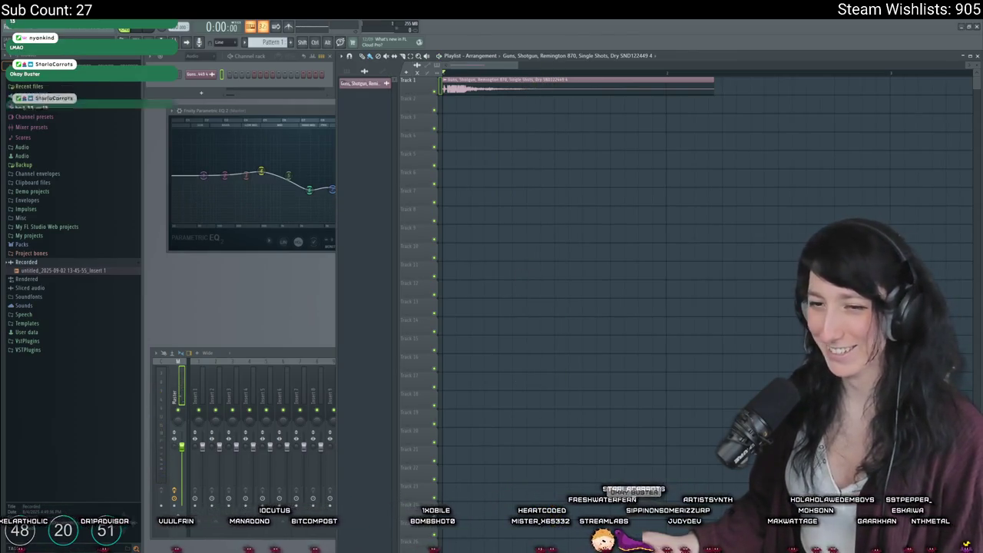
Audition the AR 15 rifle, Benelli M4 shotgun and WW2 rifle Pull Trigger 01 sounds.
{"action": "key", "text": "alt+Tab"}
{"action": "scroll", "coordinate": [516, 253], "scroll_direction": "down", "scroll_amount": 5}
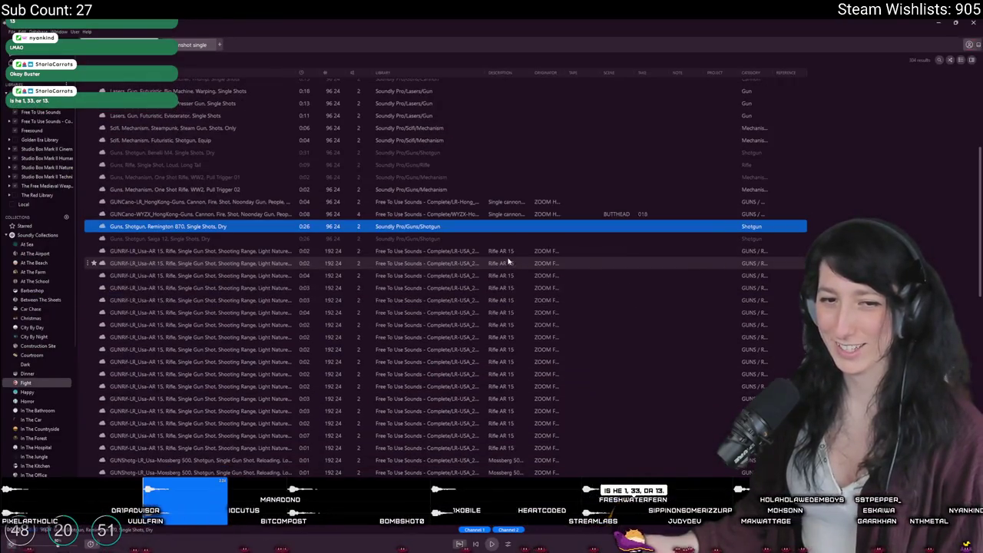
{"action": "scroll", "coordinate": [507, 262], "scroll_direction": "down", "scroll_amount": 2}
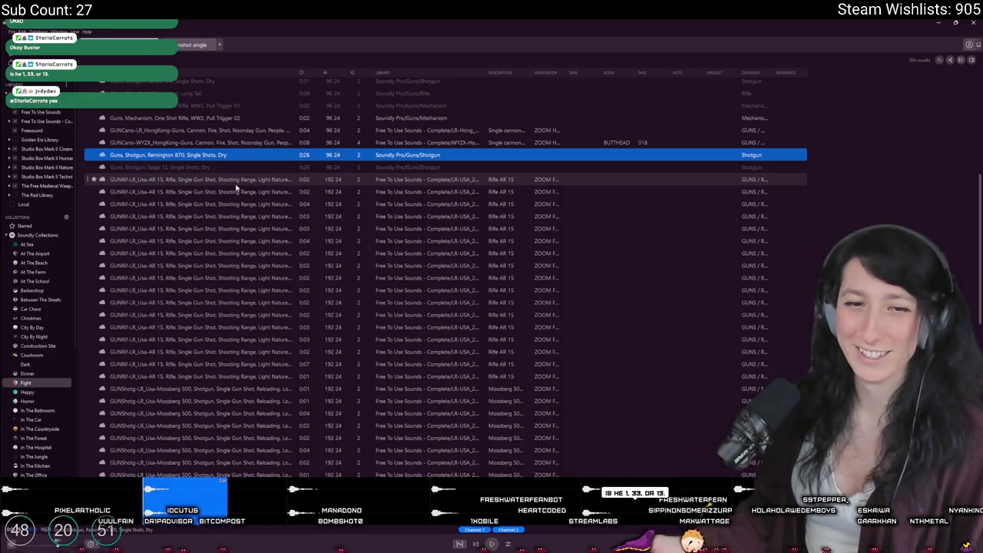
{"action": "left_click", "coordinate": [236, 181]}
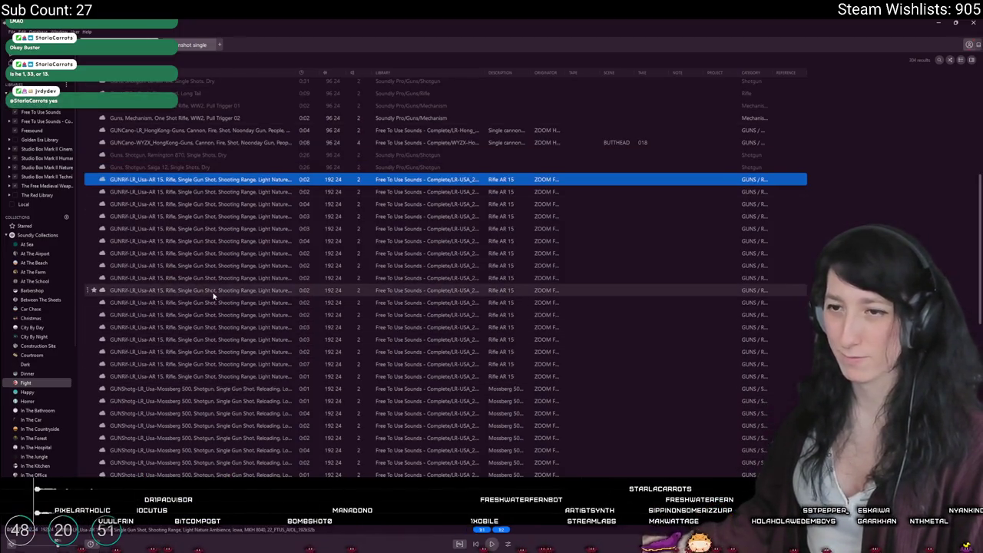
{"action": "scroll", "coordinate": [214, 295], "scroll_direction": "up", "scroll_amount": 4}
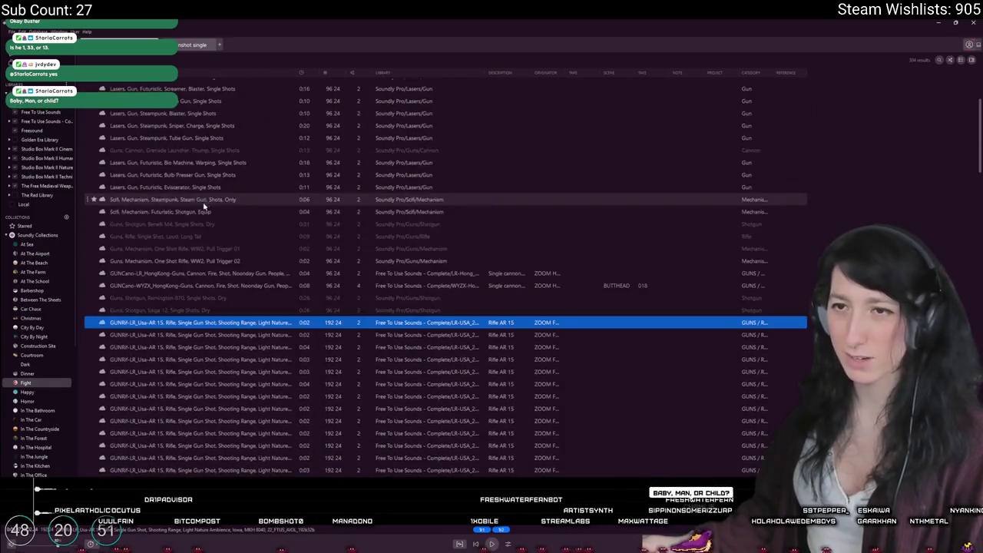
{"action": "left_click", "coordinate": [182, 224]}
{"action": "key", "text": "Down"}
{"action": "left_click", "coordinate": [179, 249]}
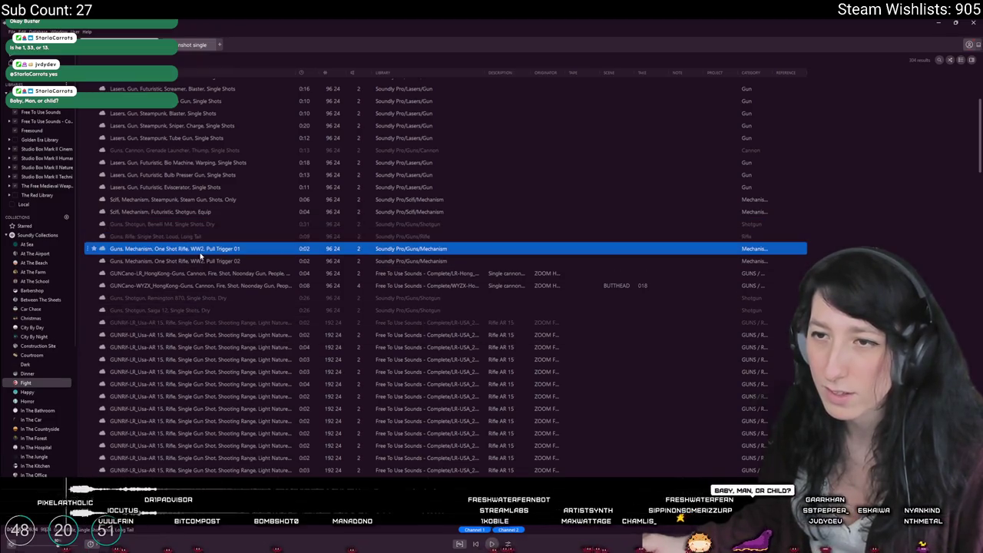
Select the Remington 870 shotgun shot and drag it out of the library.
{"action": "key", "text": "Down"}
{"action": "key", "text": "Down"}
{"action": "key", "text": "Down"}
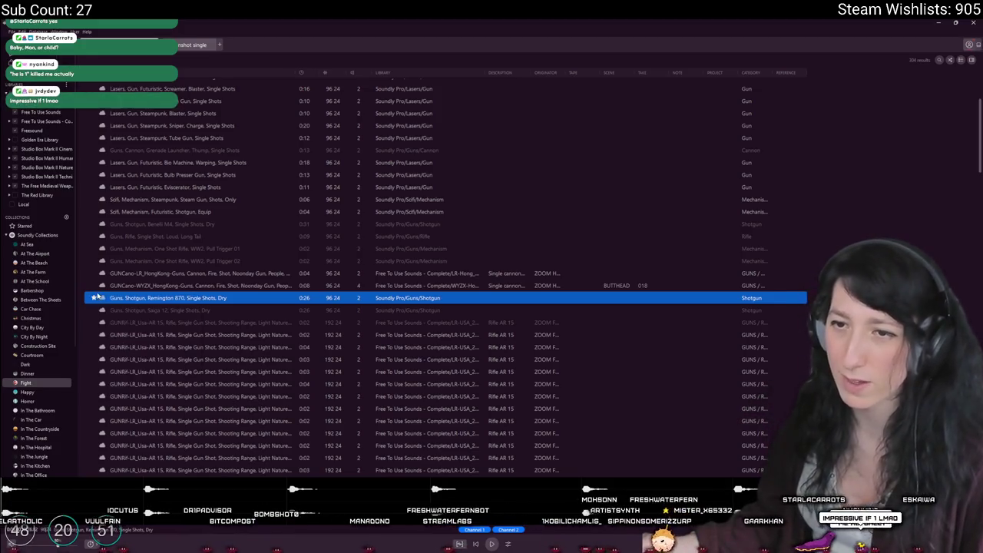
{"action": "right_click", "coordinate": [162, 299]}
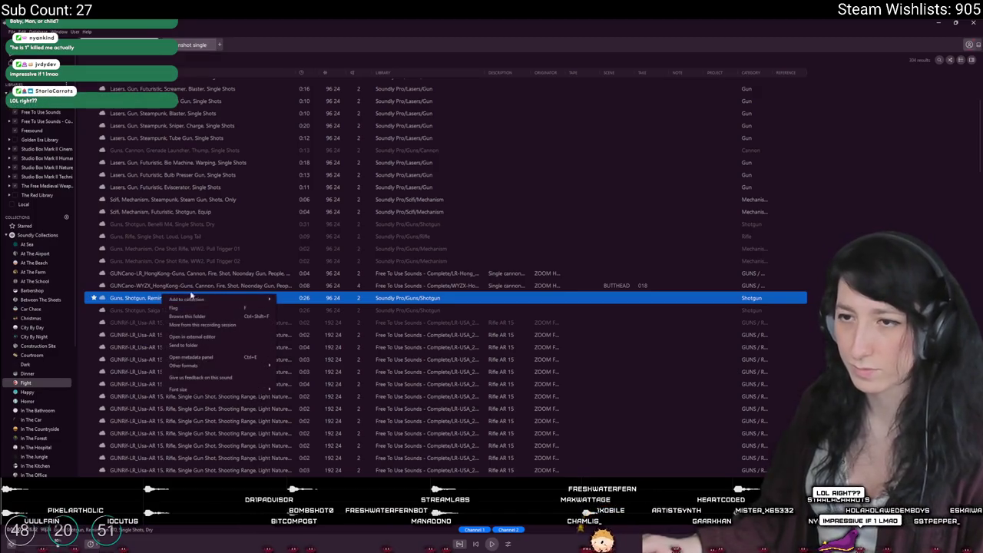
{"action": "left_click_drag", "start_coordinate": [149, 304], "coordinate": [159, 275]}
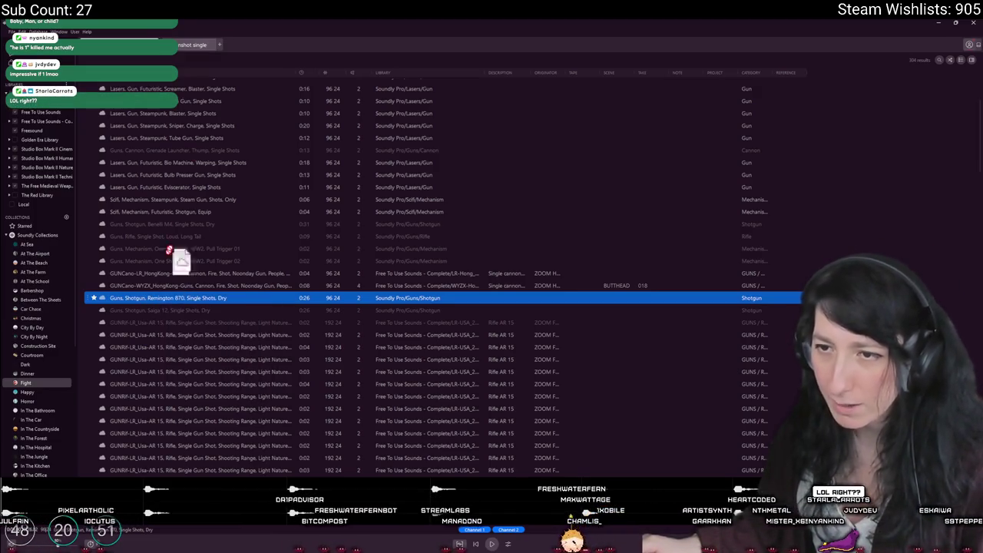
{"action": "left_click_drag", "start_coordinate": [225, 39], "coordinate": [227, 42]}
Audition the Mossberg 500, reverberant single shotgun and dry M14 rifle shots.
{"action": "scroll", "coordinate": [225, 305], "scroll_direction": "down", "scroll_amount": 15}
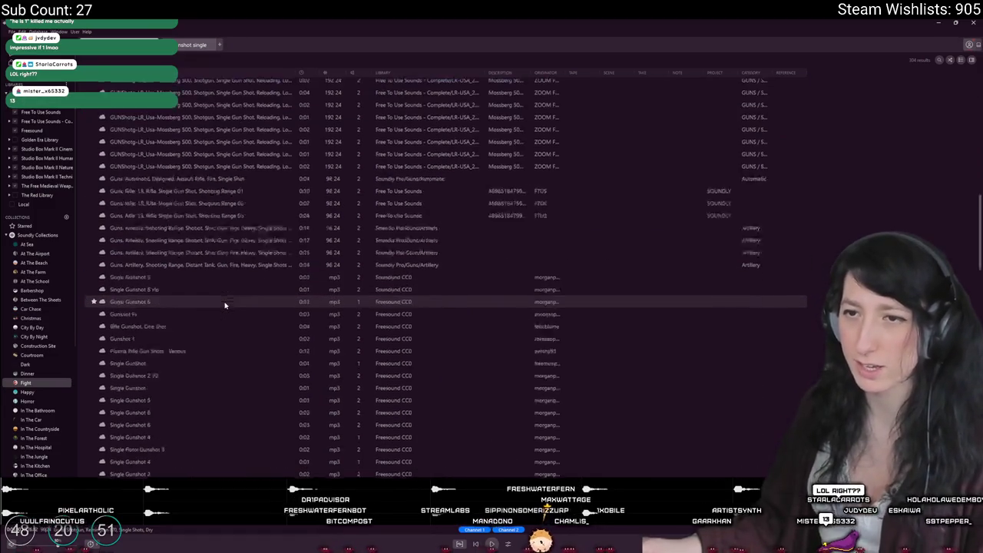
{"action": "scroll", "coordinate": [226, 305], "scroll_direction": "up", "scroll_amount": 5}
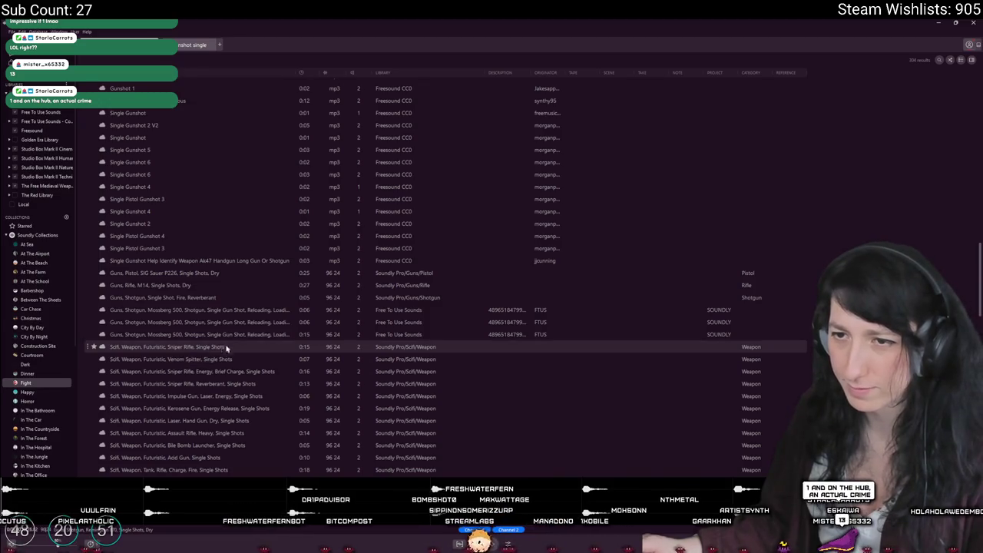
{"action": "left_click", "coordinate": [236, 325]}
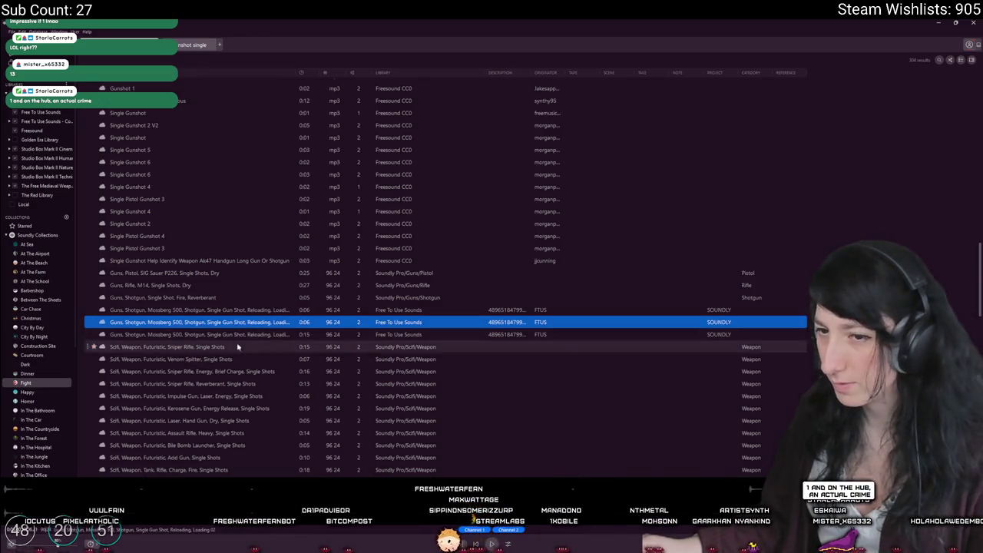
{"action": "left_click", "coordinate": [219, 298]}
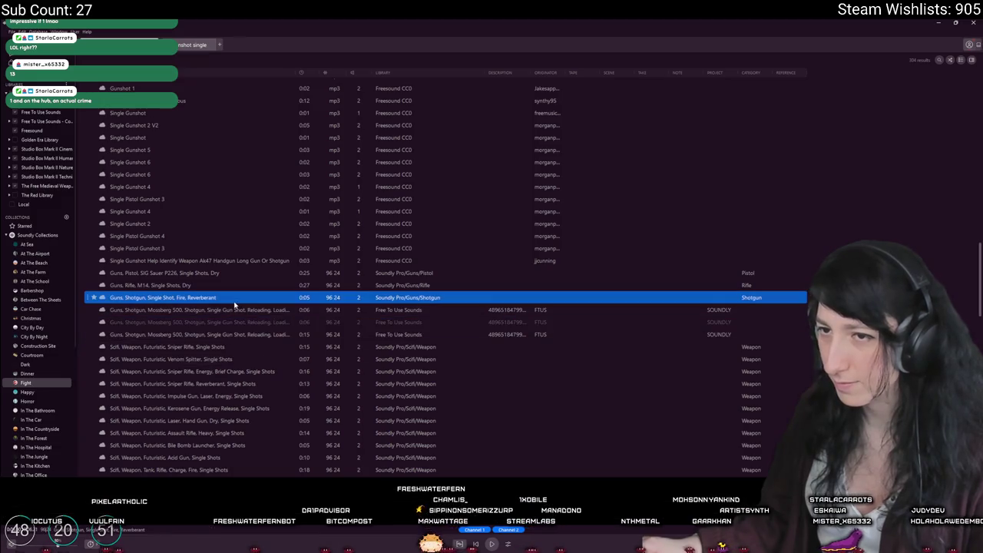
{"action": "left_click", "coordinate": [203, 287]}
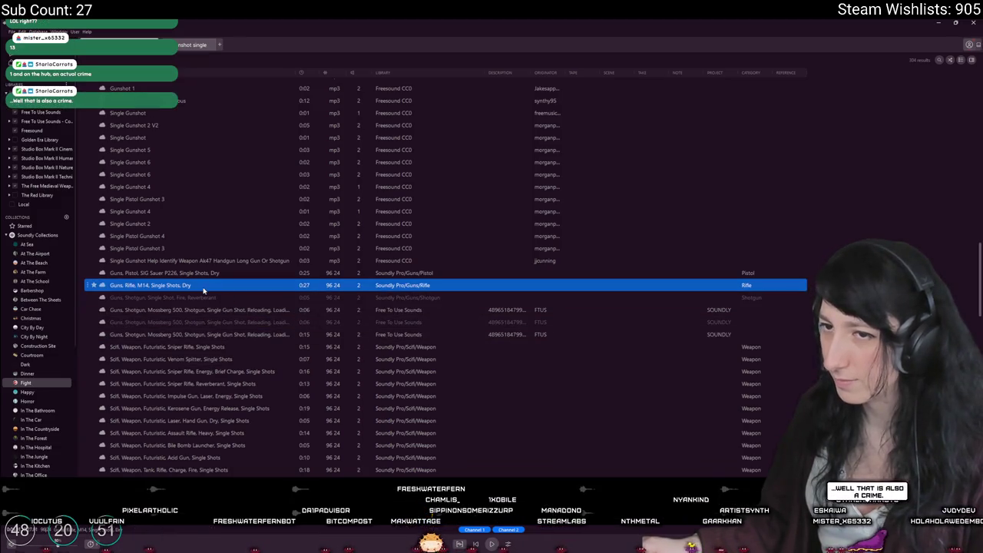
Audition the AK47 and M4A1 assault rifle bursts further down the list.
{"action": "scroll", "coordinate": [278, 423], "scroll_direction": "down", "scroll_amount": 15}
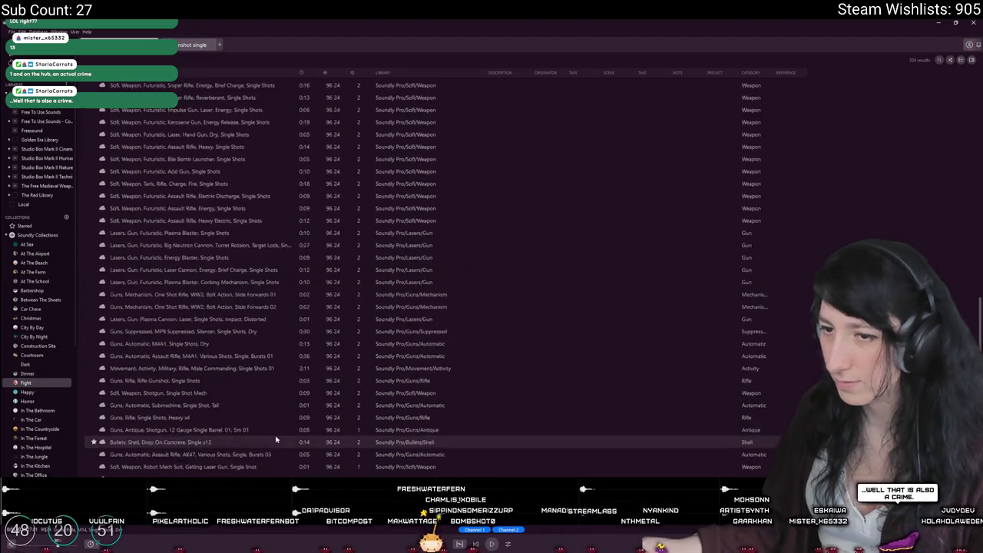
{"action": "scroll", "coordinate": [277, 415], "scroll_direction": "down", "scroll_amount": 5}
{"action": "scroll", "coordinate": [274, 403], "scroll_direction": "down", "scroll_amount": 10}
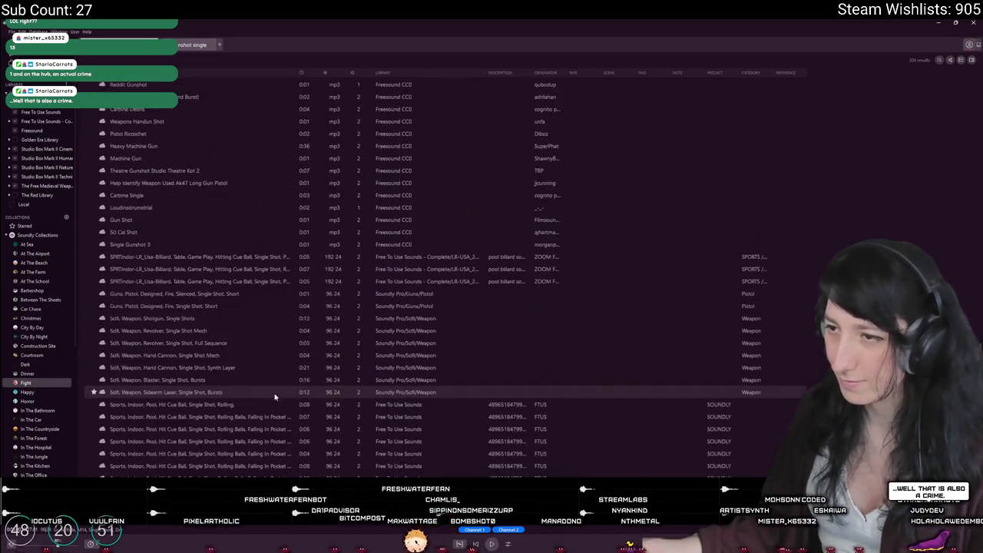
{"action": "scroll", "coordinate": [273, 407], "scroll_direction": "down", "scroll_amount": 6}
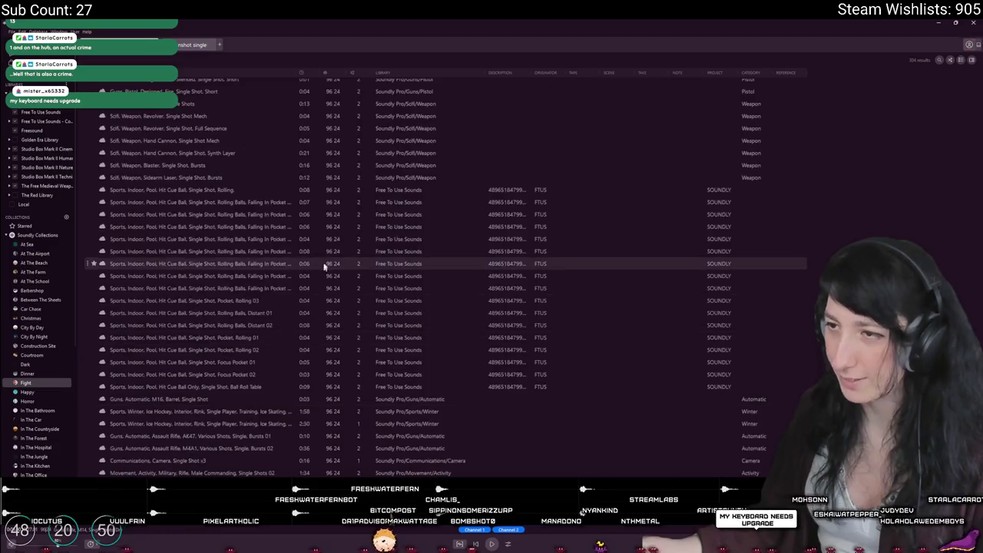
{"action": "scroll", "coordinate": [338, 225], "scroll_direction": "down", "scroll_amount": 6}
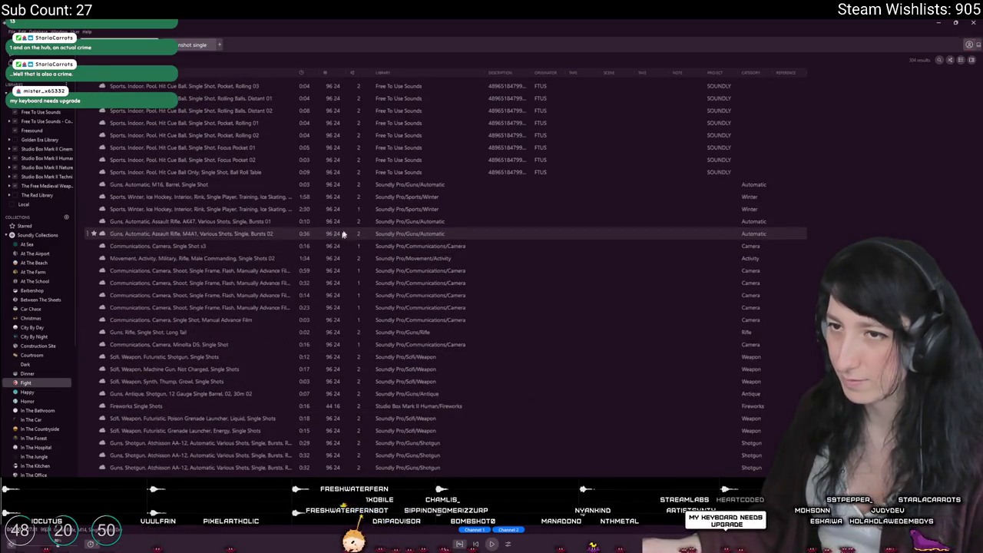
{"action": "left_click", "coordinate": [345, 221]}
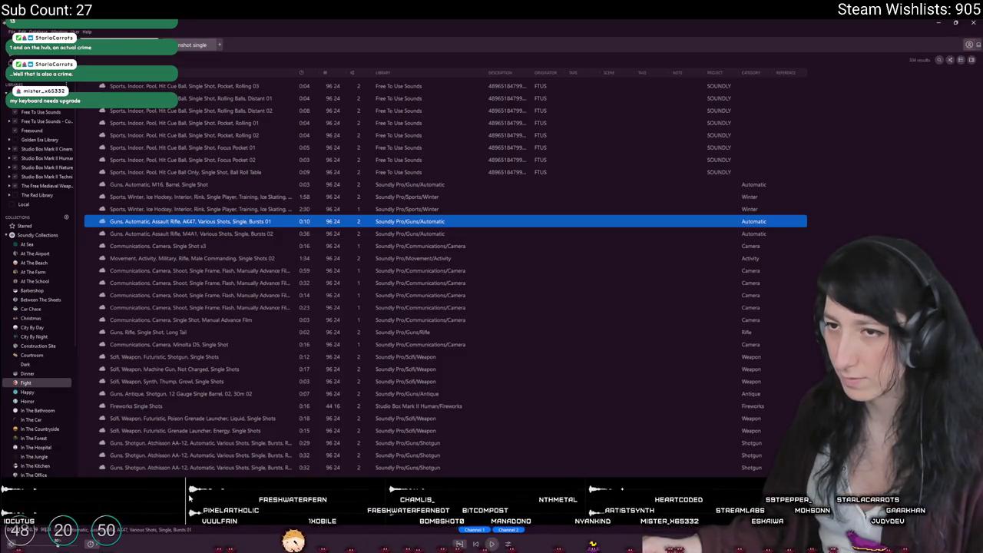
{"action": "left_click", "coordinate": [193, 246]}
{"action": "left_click", "coordinate": [193, 234]}
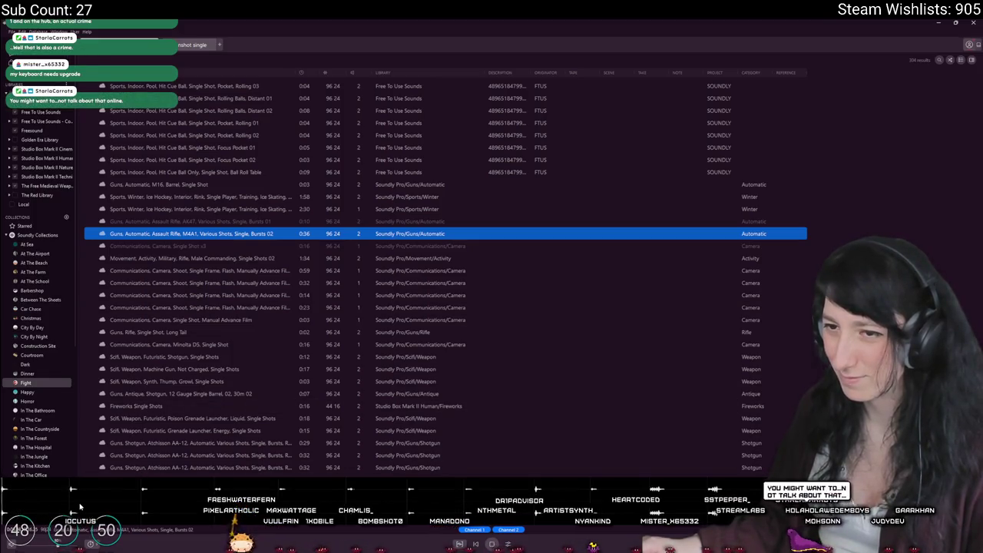
Drag the dry Remington 870 shotgun shot into the FL Studio playlist on Track 3.
{"action": "scroll", "coordinate": [177, 301], "scroll_direction": "up", "scroll_amount": 5}
{"action": "scroll", "coordinate": [178, 301], "scroll_direction": "down", "scroll_amount": 10}
{"action": "left_click", "coordinate": [154, 262]}
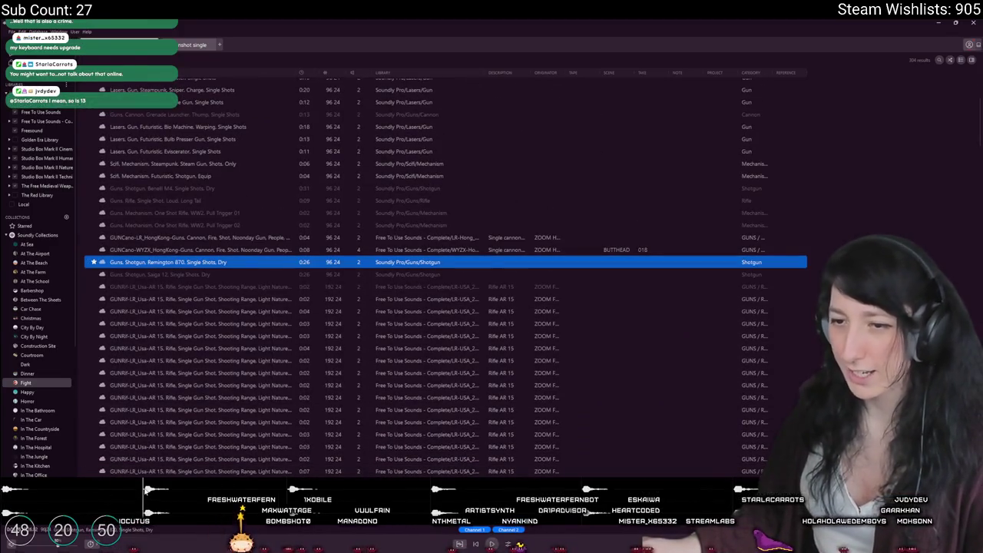
{"action": "mouse_move", "coordinate": [207, 504]}
{"action": "left_mouse_down"}
{"action": "mouse_move", "coordinate": [538, 215]}
{"action": "mouse_move", "coordinate": [787, 123]}
{"action": "left_mouse_up"}
Play the arrangement with the new clip and recheck the Pull Trigger 01 rifle sound in Soundly.
{"action": "key", "text": "space"}
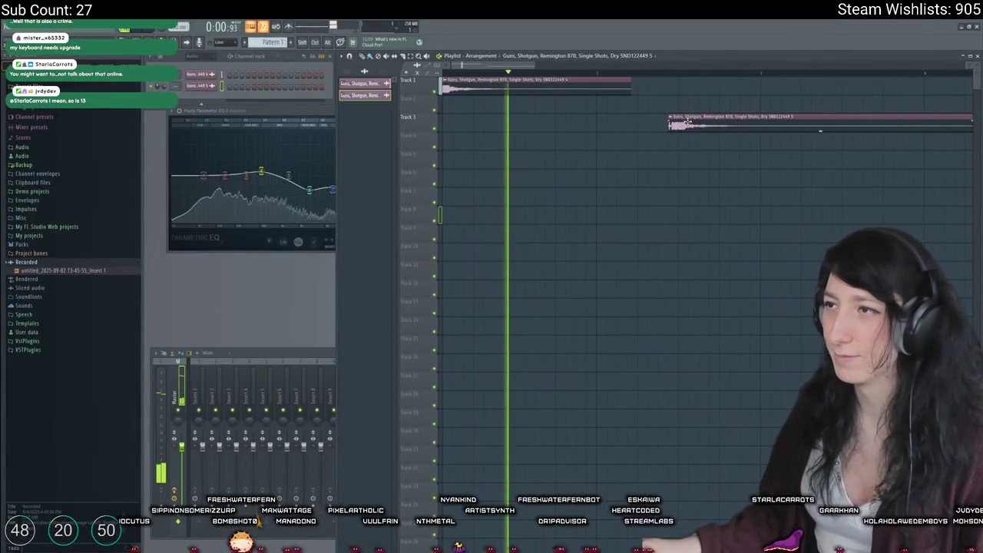
{"action": "key", "text": "space"}
{"action": "key", "text": "alt+Tab"}
{"action": "key", "text": "alt+Tab"}
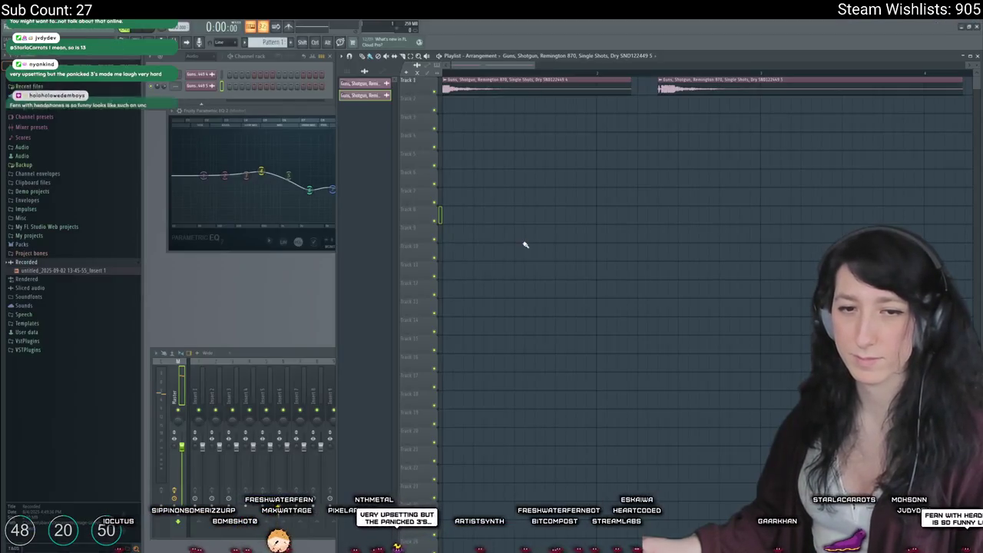
{"action": "key", "text": "alt+Tab"}
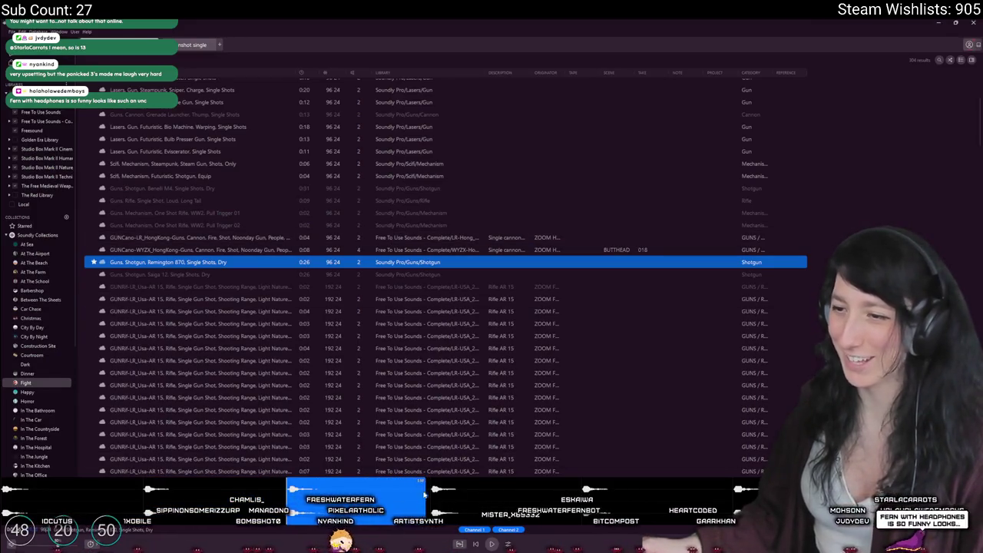
{"action": "key", "text": "alt+Tab"}
{"action": "key", "text": "alt+Tab"}
{"action": "left_click", "coordinate": [793, 213]}
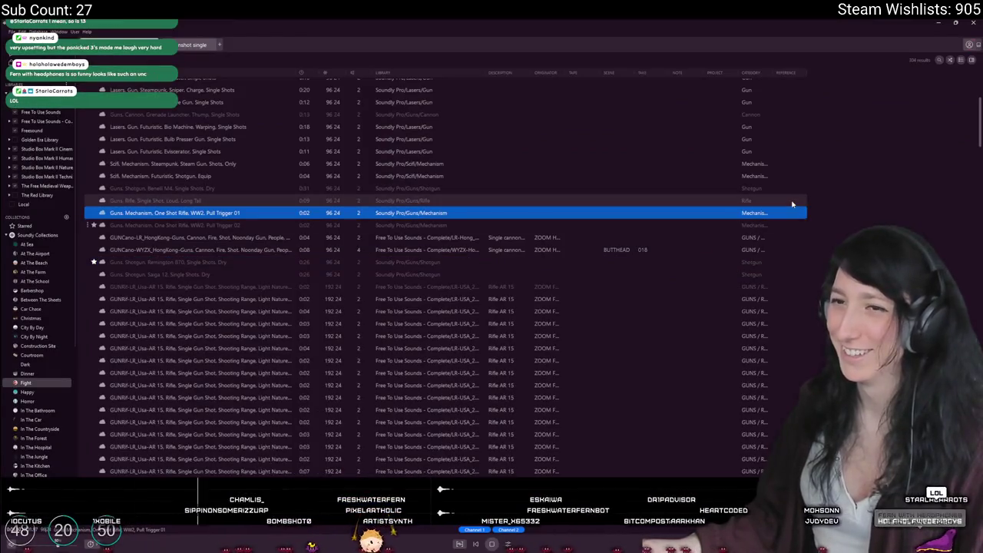
{"action": "key", "text": "alt+Tab"}
Move the Track 6 shotgun clip into line on Track 1 and delete the leftover clip.
{"action": "scroll", "coordinate": [527, 321], "scroll_direction": "down", "scroll_amount": 2}
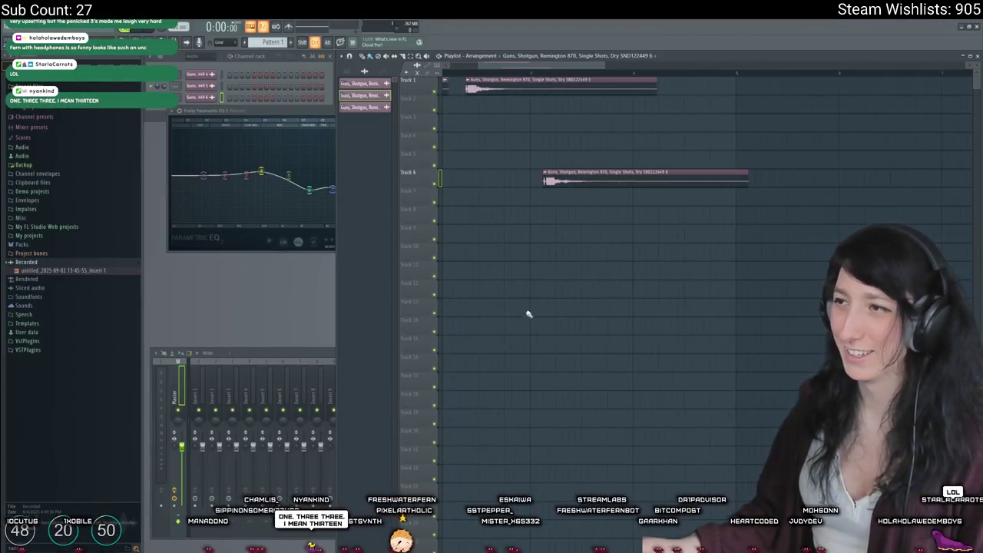
{"action": "mouse_move", "coordinate": [554, 195]}
{"action": "left_mouse_down"}
{"action": "mouse_move", "coordinate": [645, 84]}
{"action": "mouse_move", "coordinate": [610, 180]}
{"action": "mouse_move", "coordinate": [662, 177]}
{"action": "left_mouse_up"}
{"action": "key", "text": "space"}
{"action": "right_click", "coordinate": [662, 178]}
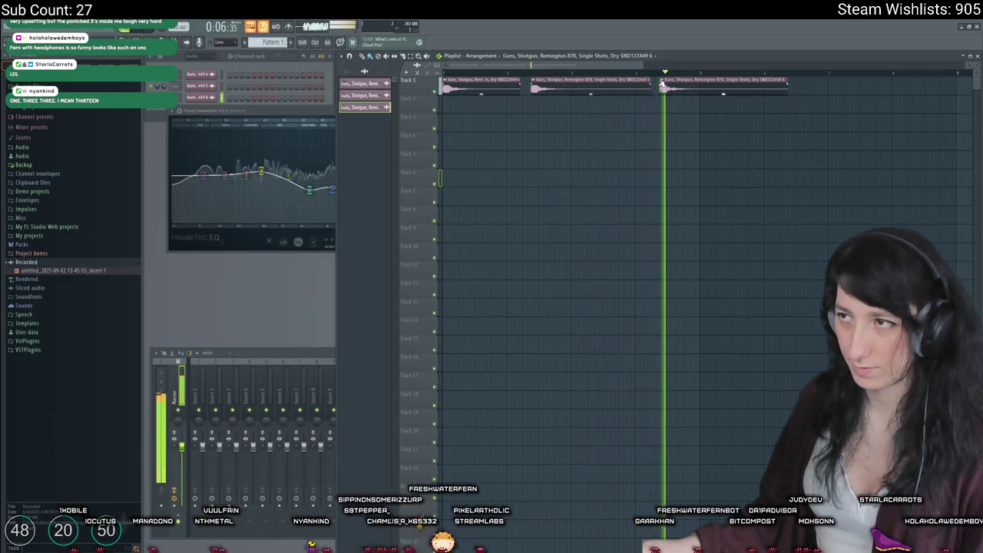
{"action": "key", "text": "space"}
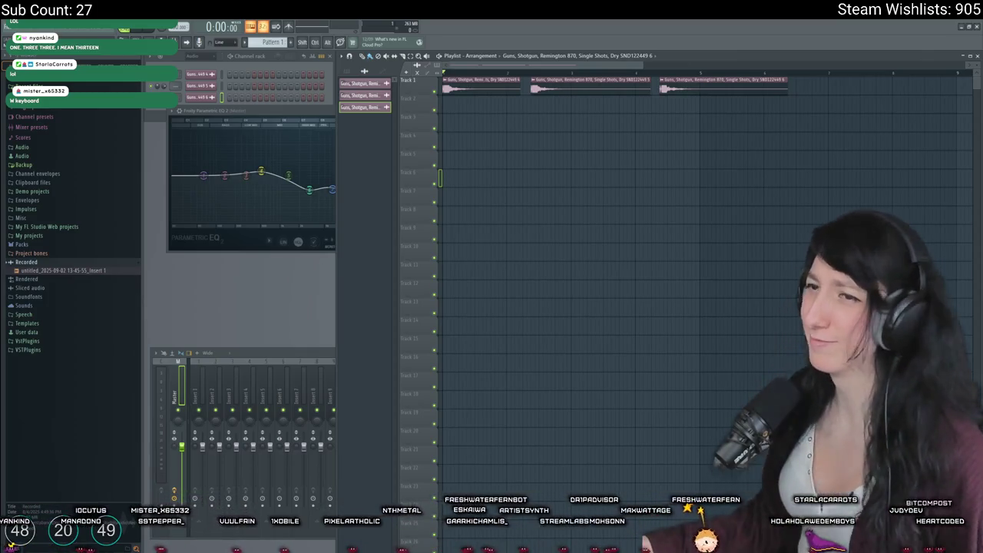
Pull the master EQ's top band down, then nudge it up slightly while replaying the clips.
{"action": "key", "text": "alt+Tab"}
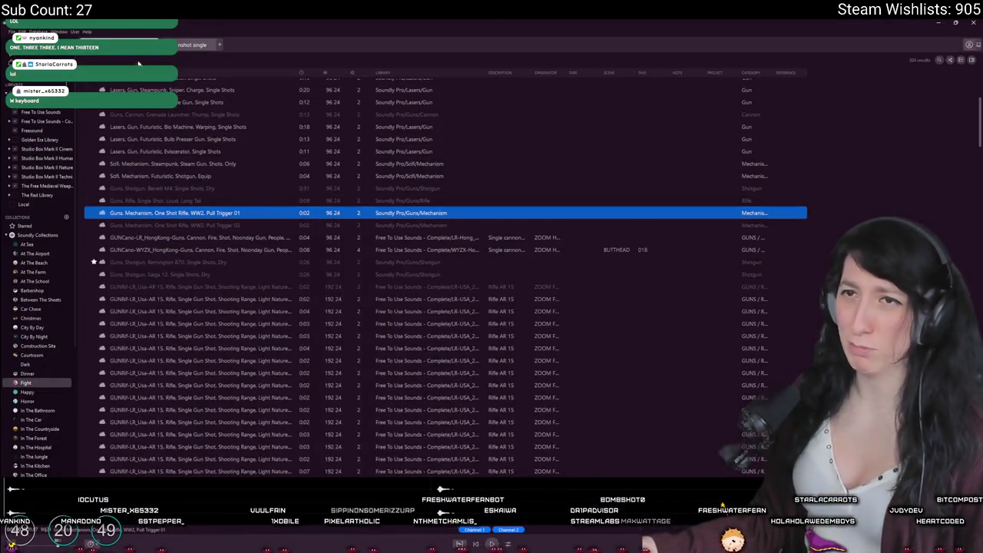
{"action": "key", "text": "Return"}
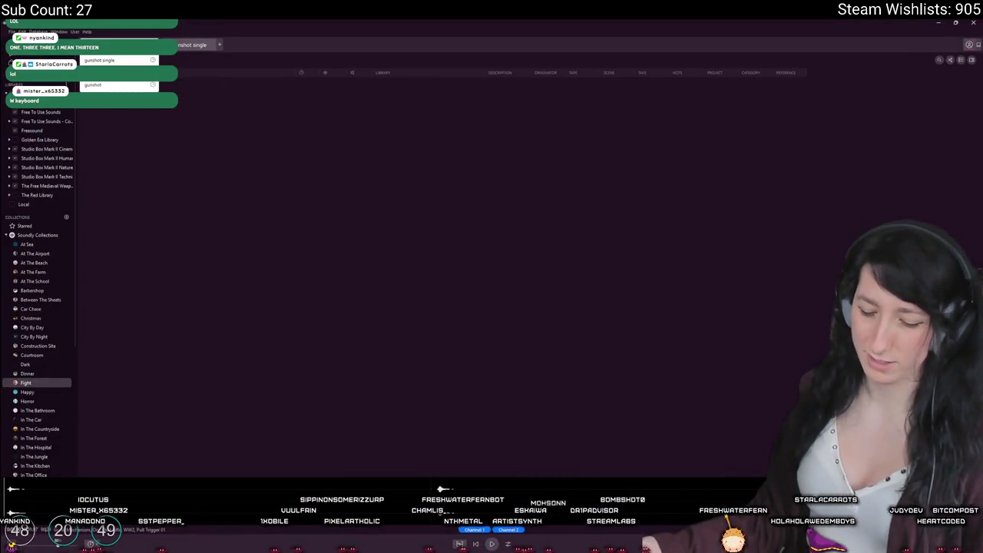
{"action": "key", "text": "alt+Tab"}
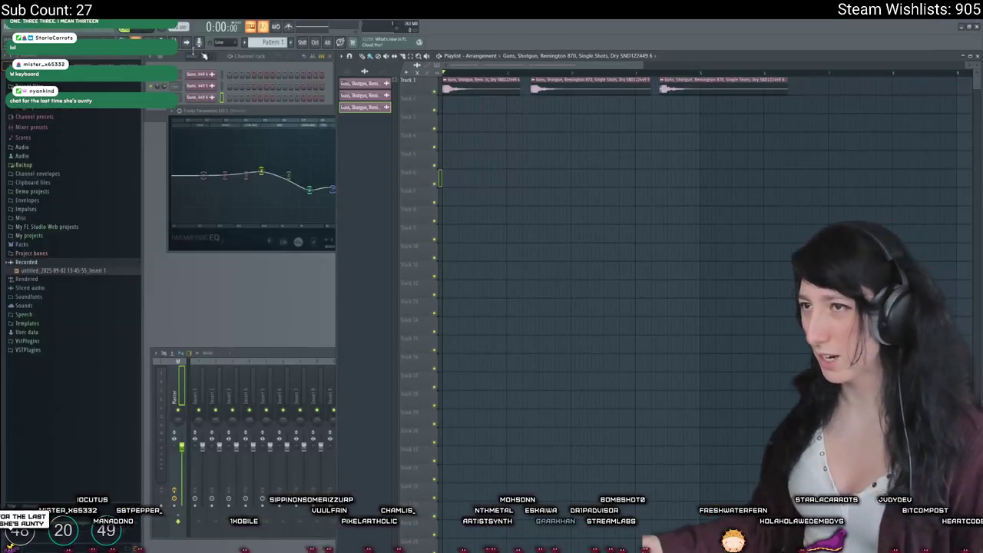
{"action": "key", "text": "space"}
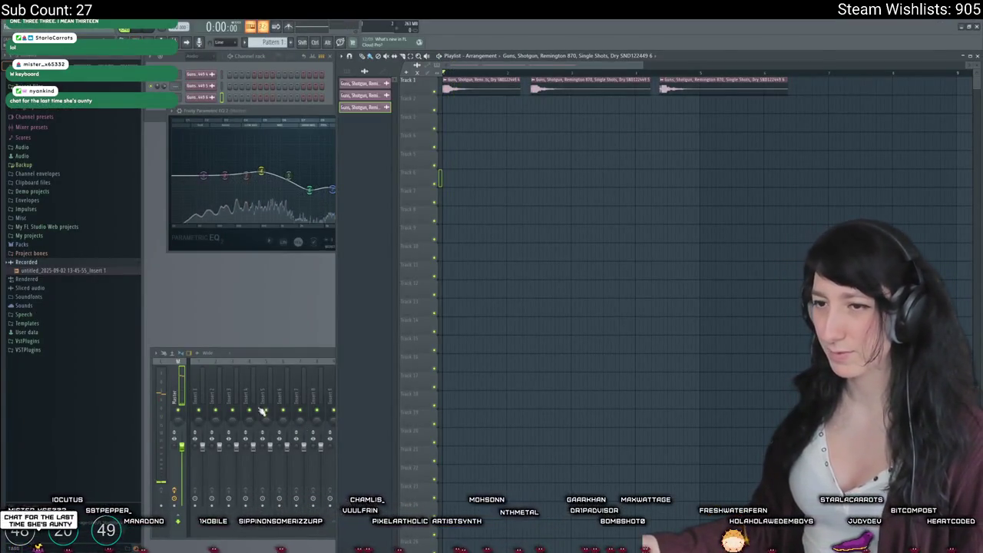
{"action": "key", "text": "space"}
{"action": "left_click_drag", "start_coordinate": [332, 189], "coordinate": [332, 214]}
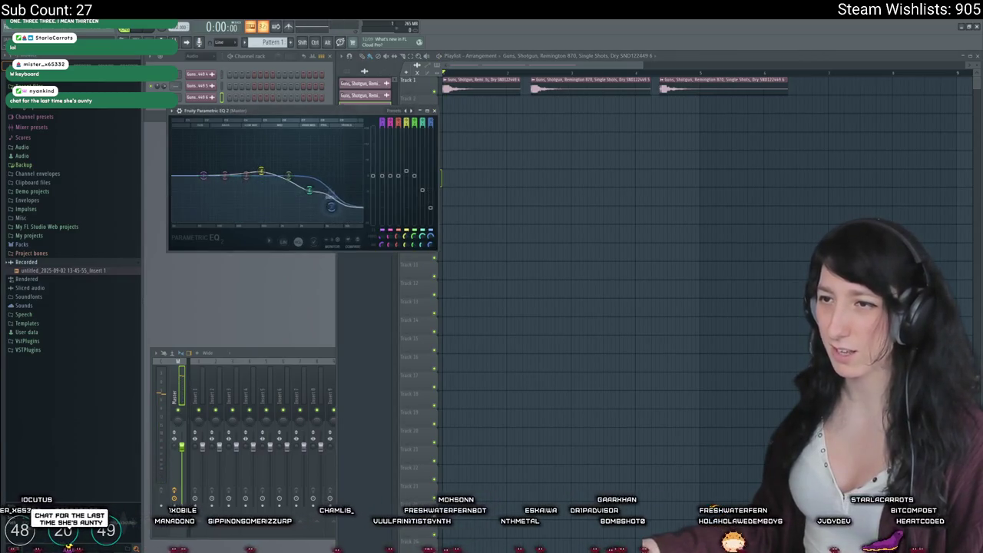
{"action": "key", "text": "space"}
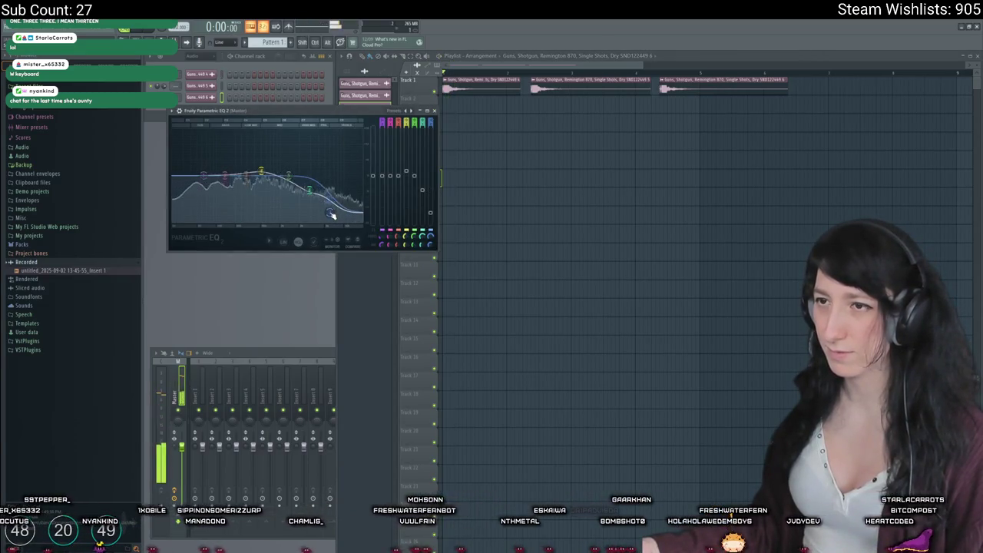
{"action": "left_click_drag", "start_coordinate": [330, 212], "coordinate": [330, 207]}
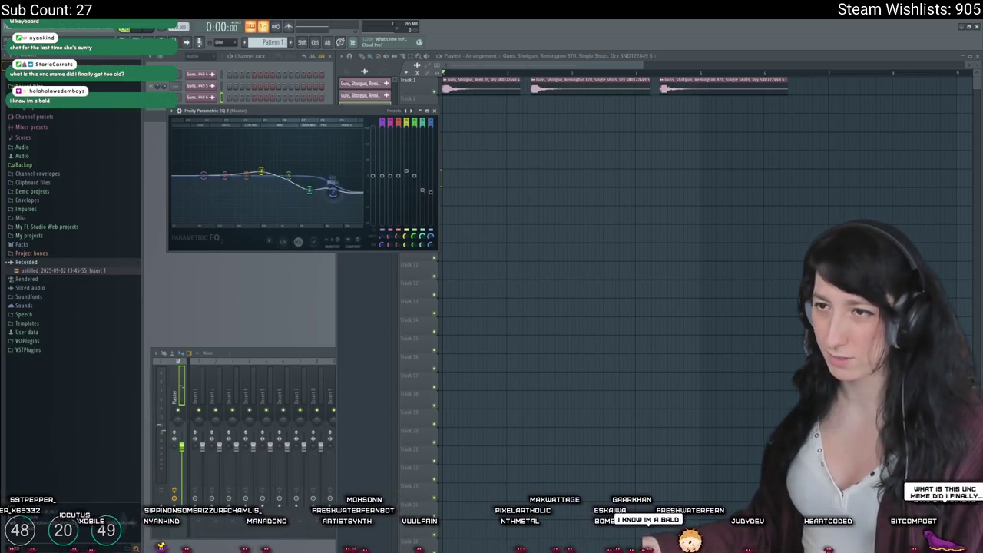
{"action": "key", "text": "space"}
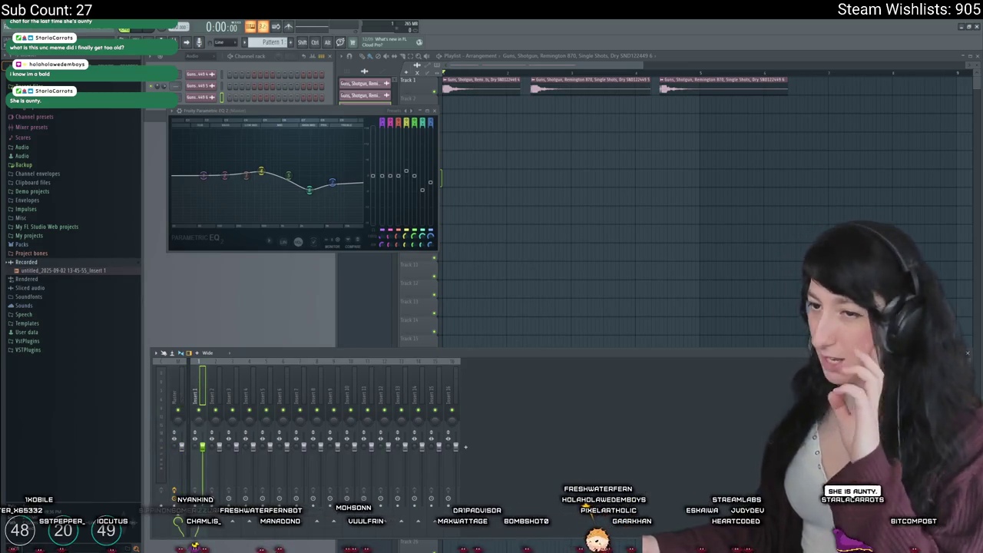
Load a Fruity Parametric EQ 2 into a mixer slot and name Insert 1 after the shotgun sample.
{"action": "left_click", "coordinate": [966, 367]}
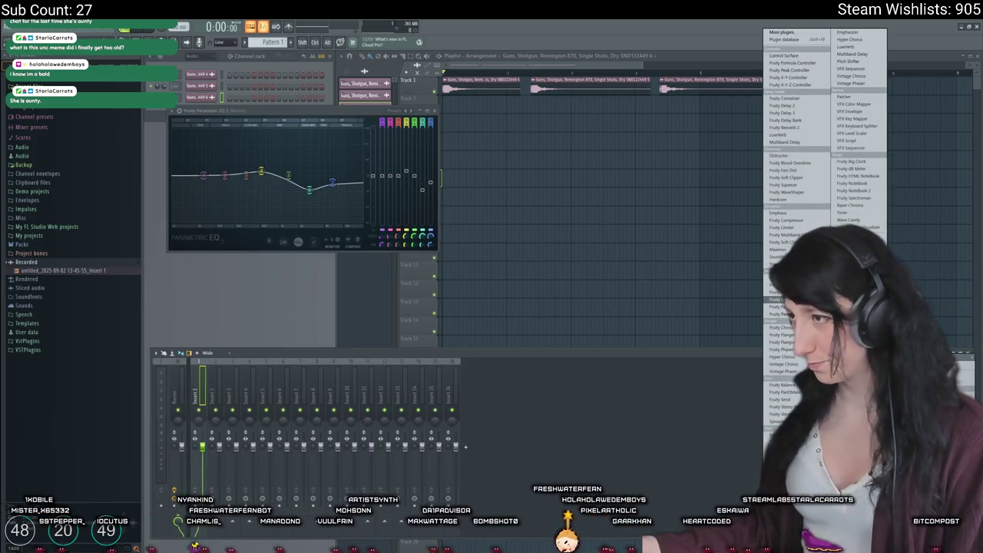
{"action": "left_click", "coordinate": [782, 314]}
{"action": "right_click", "coordinate": [209, 75]}
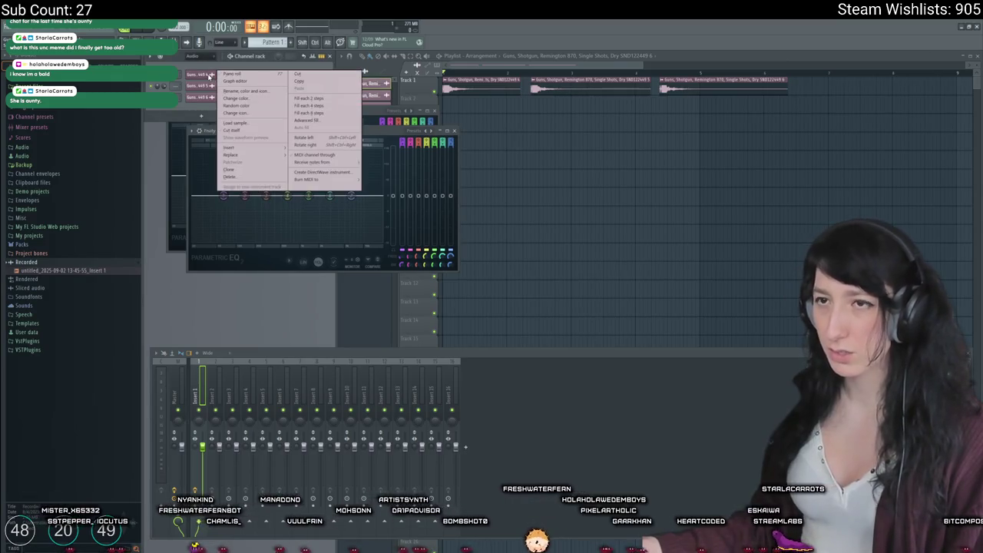
{"action": "left_click", "coordinate": [193, 398]}
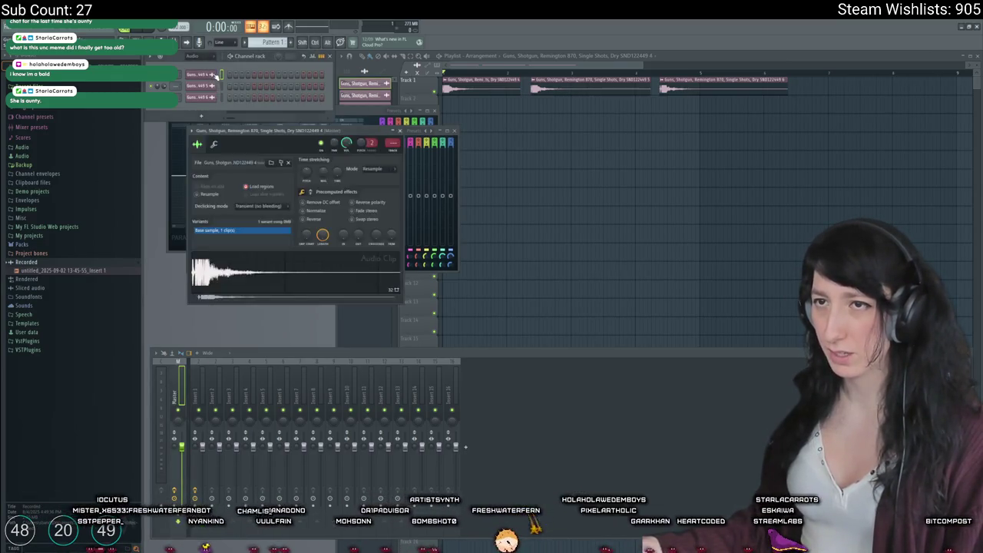
{"action": "right_click", "coordinate": [200, 380]}
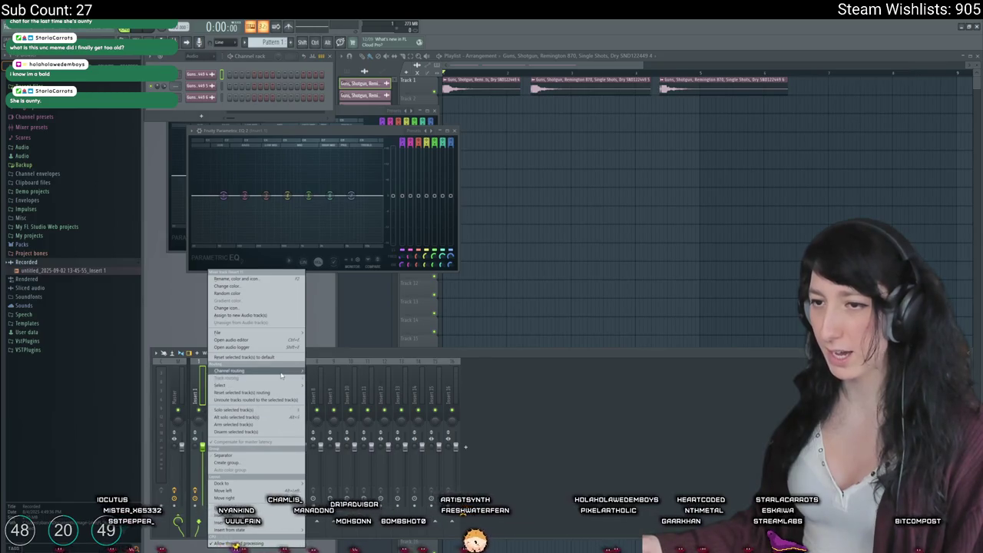
{"action": "mouse_move", "coordinate": [281, 372]}
{"action": "left_click", "coordinate": [346, 372]}
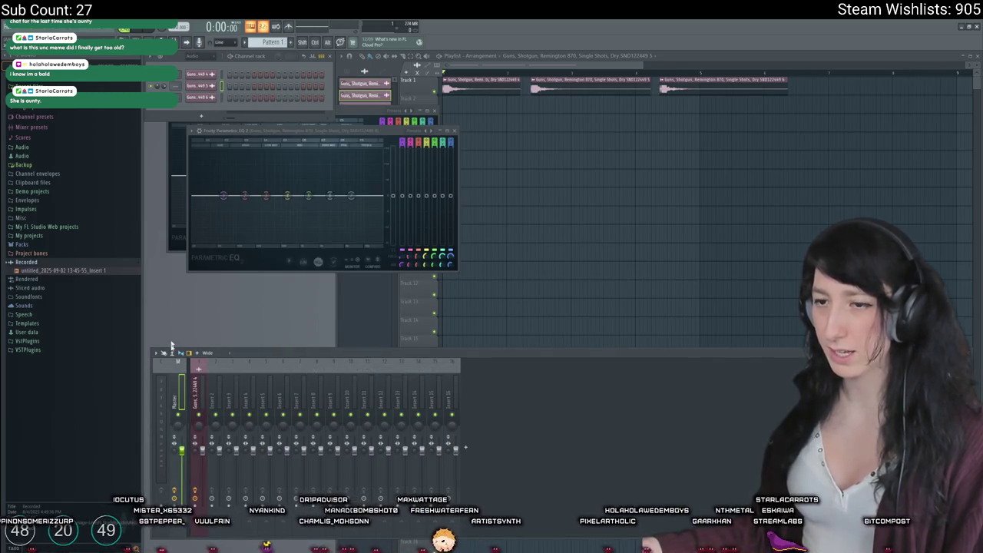
Route the shotgun channel to Insert 1 and move the new EQ aside.
{"action": "right_click", "coordinate": [202, 385]}
{"action": "mouse_move", "coordinate": [307, 371]}
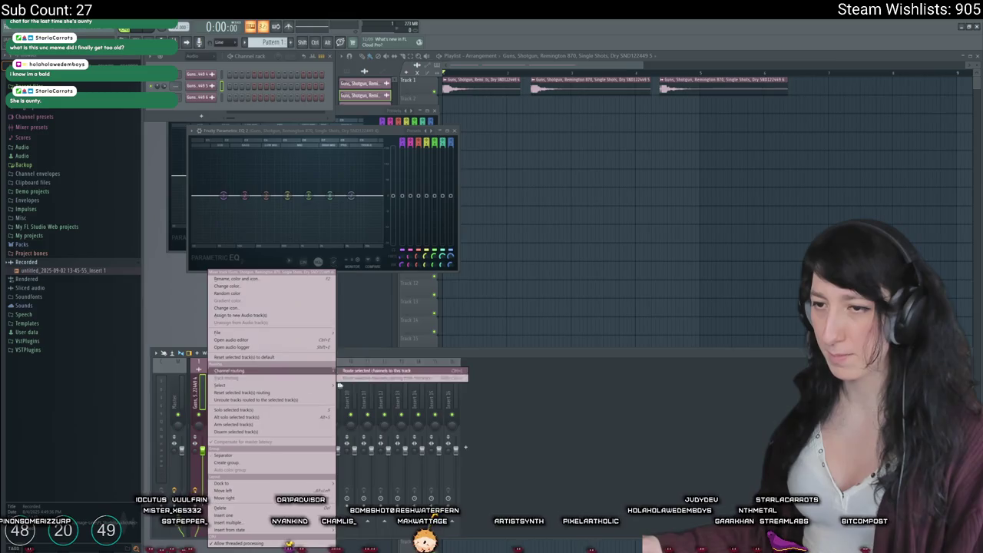
{"action": "left_click", "coordinate": [376, 371]}
{"action": "right_click", "coordinate": [196, 421]}
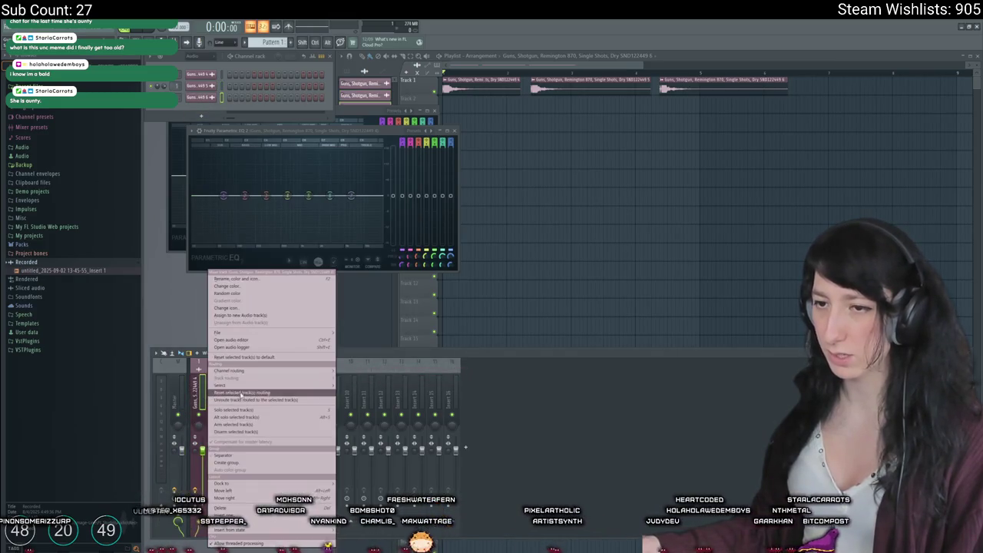
{"action": "mouse_move", "coordinate": [253, 370]}
{"action": "left_click", "coordinate": [376, 371]}
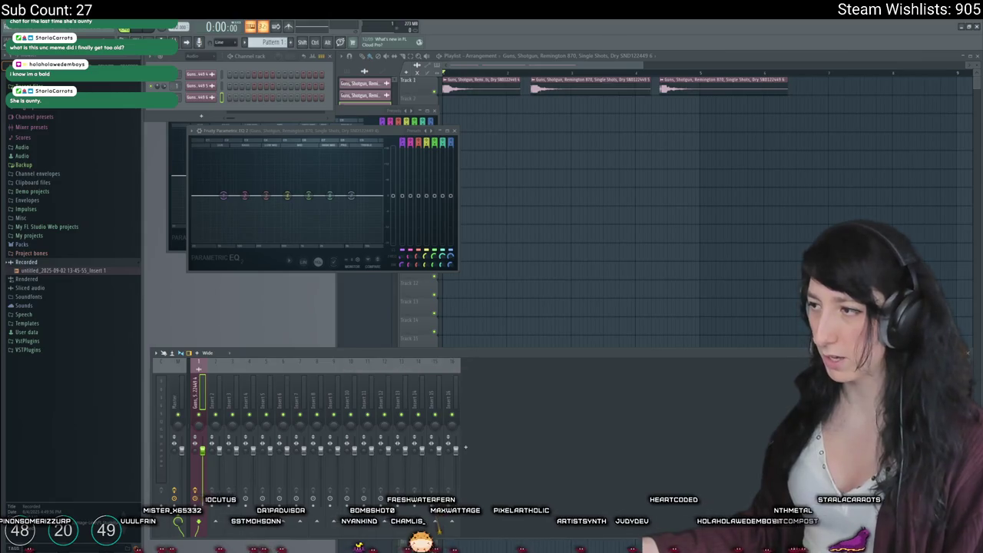
{"action": "left_click_drag", "start_coordinate": [302, 133], "coordinate": [564, 147]}
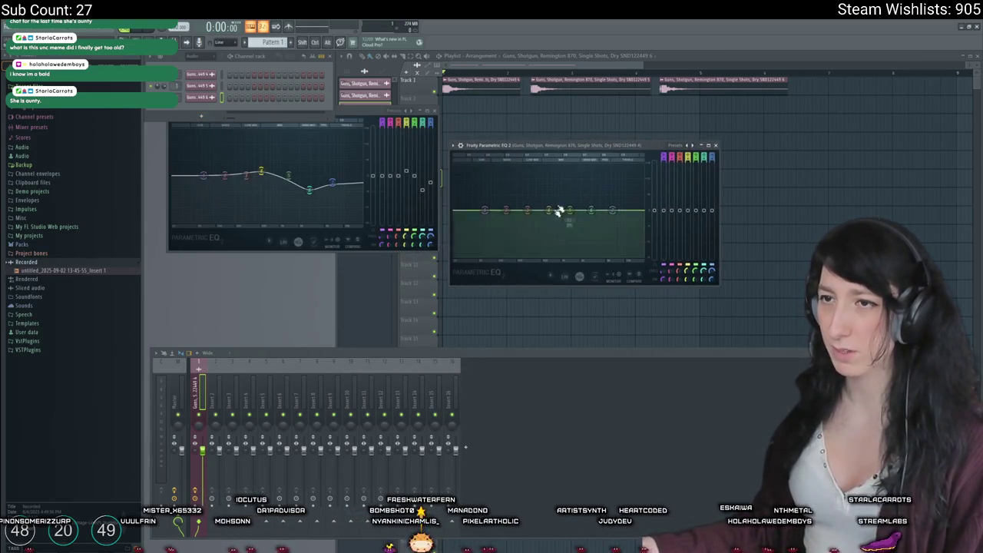
Close the master EQ, raise the insert EQ's band 5 to 0 dB, then return to Soundly.
{"action": "key", "text": "space"}
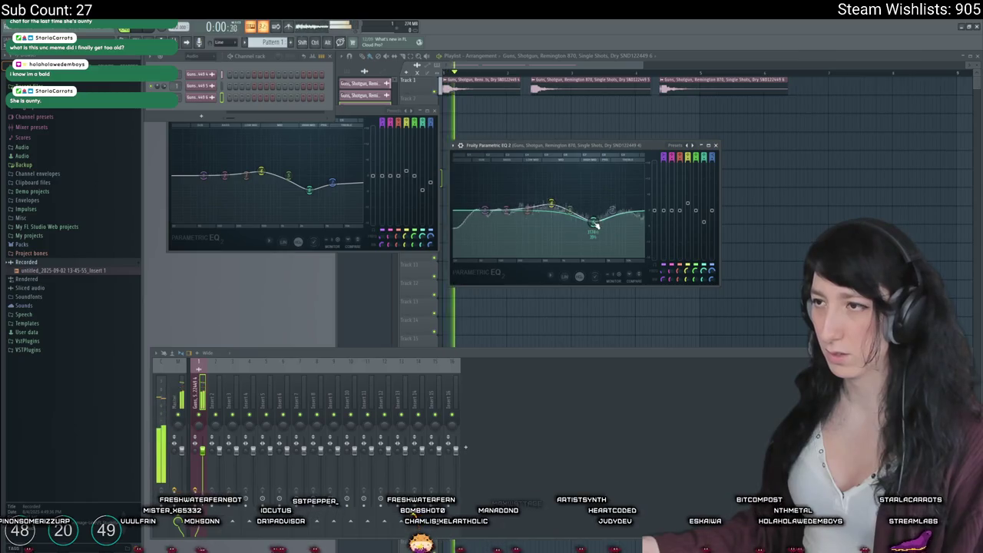
{"action": "key", "text": "space"}
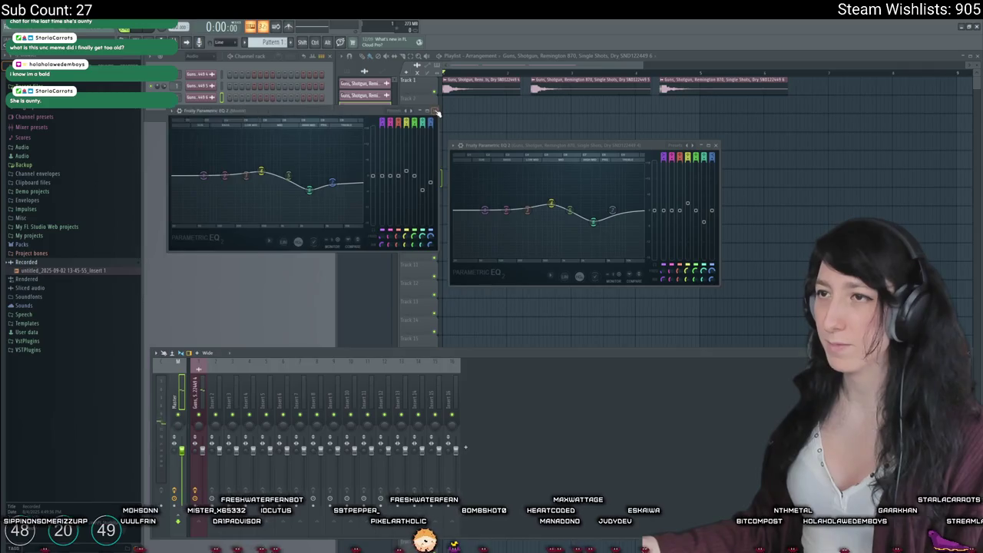
{"action": "left_click", "coordinate": [431, 111]}
{"action": "key", "text": "space"}
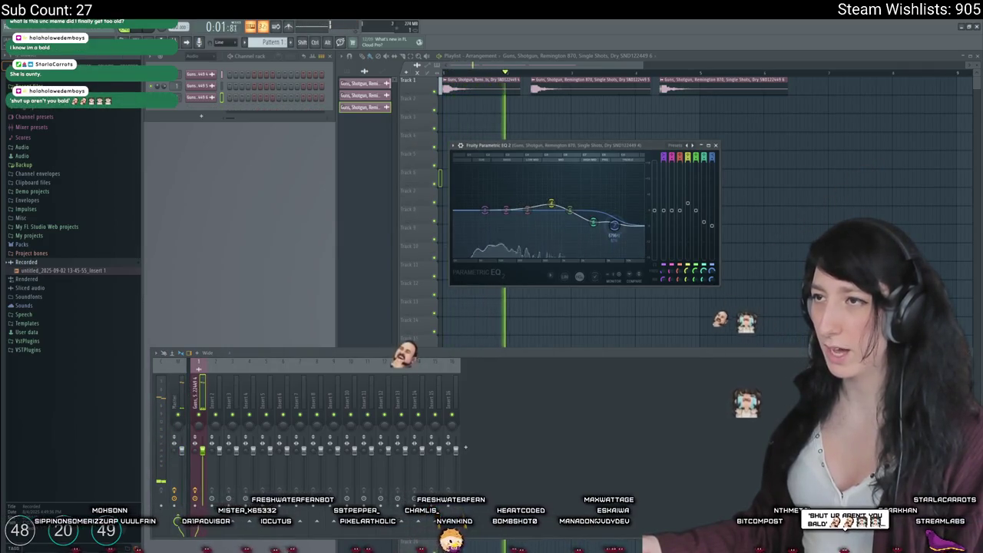
{"action": "mouse_move", "coordinate": [594, 223]}
{"action": "left_mouse_down"}
{"action": "mouse_move", "coordinate": [589, 210]}
{"action": "mouse_move", "coordinate": [629, 223]}
{"action": "left_mouse_up"}
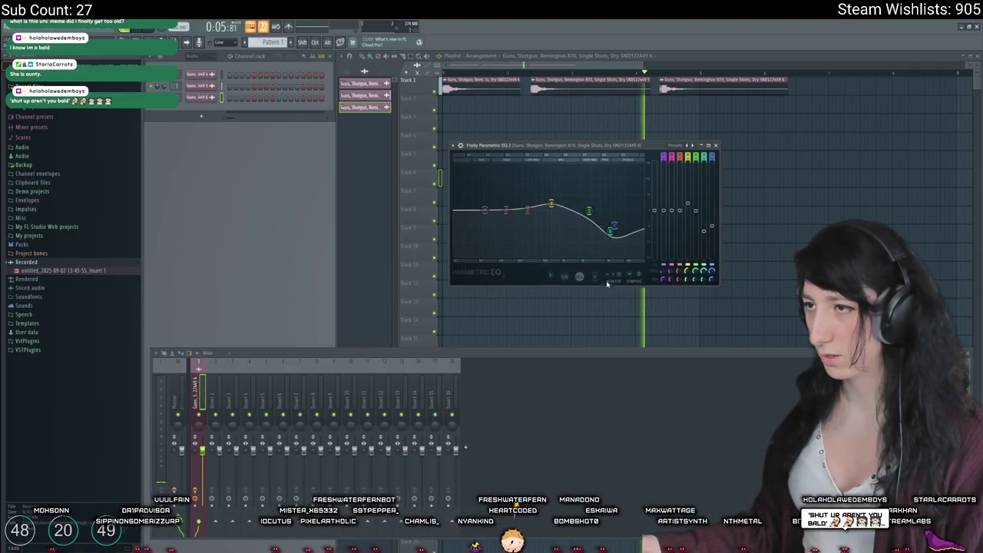
{"action": "key", "text": "space"}
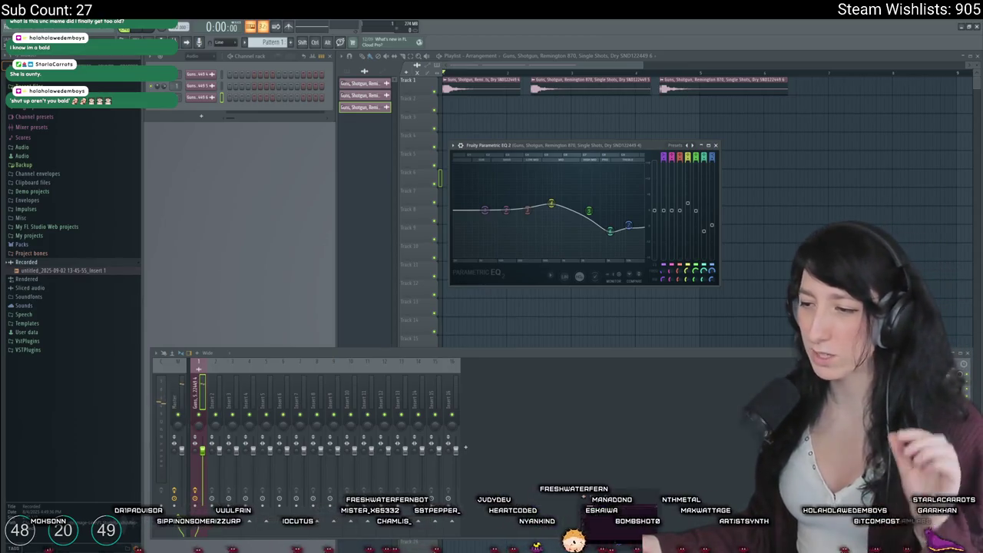
{"action": "key", "text": "alt+Tab"}
{"action": "key", "text": "BackSpace"}
{"action": "key", "text": "BackSpace"}
{"action": "key", "text": "BackSpace"}
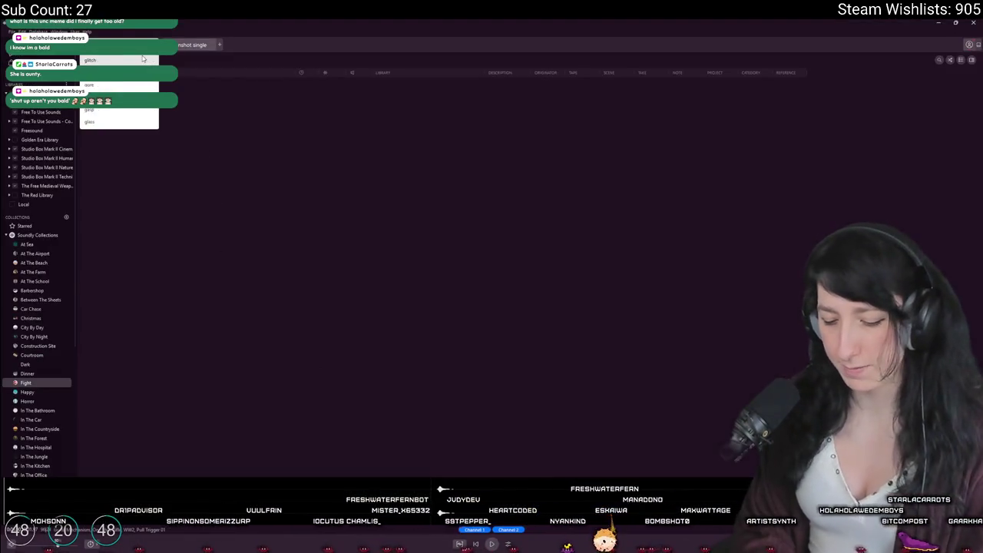
Search Soundly for 'gunshot', preview the AK47 rifle shot, then select 'Guns, Pistol, Revolver, Shot x4'.
{"action": "key", "text": "Return"}
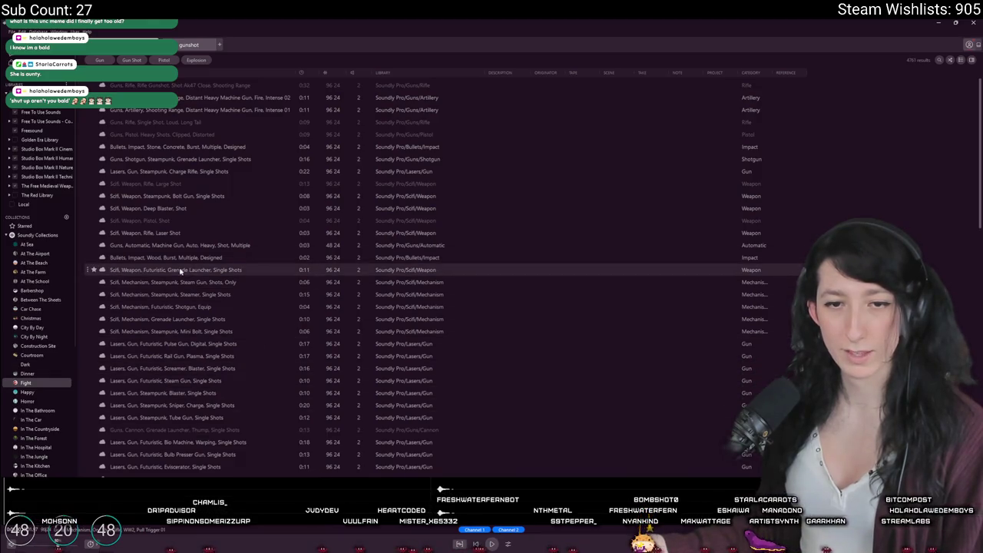
{"action": "left_click", "coordinate": [138, 86]}
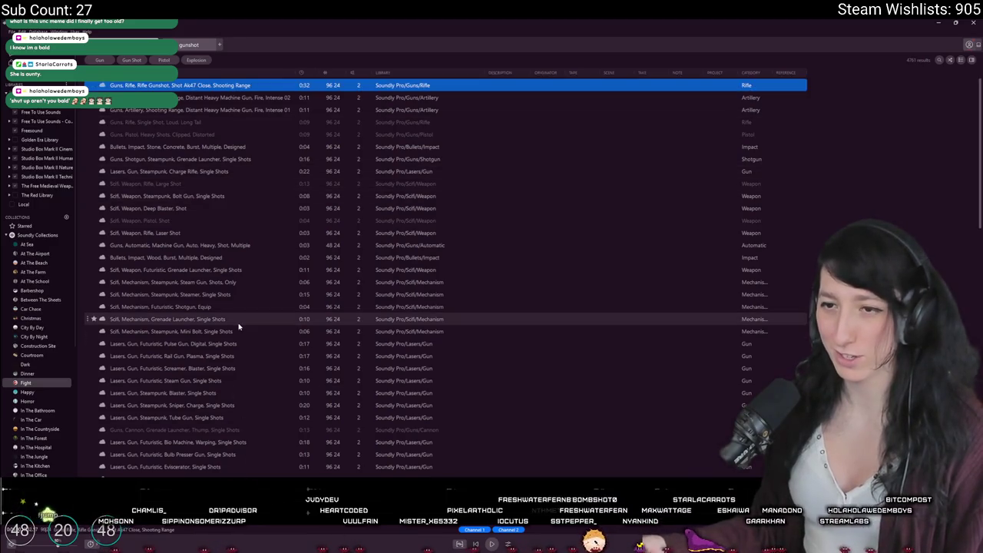
{"action": "scroll", "coordinate": [216, 246], "scroll_direction": "down", "scroll_amount": 5}
{"action": "scroll", "coordinate": [215, 252], "scroll_direction": "down", "scroll_amount": 4}
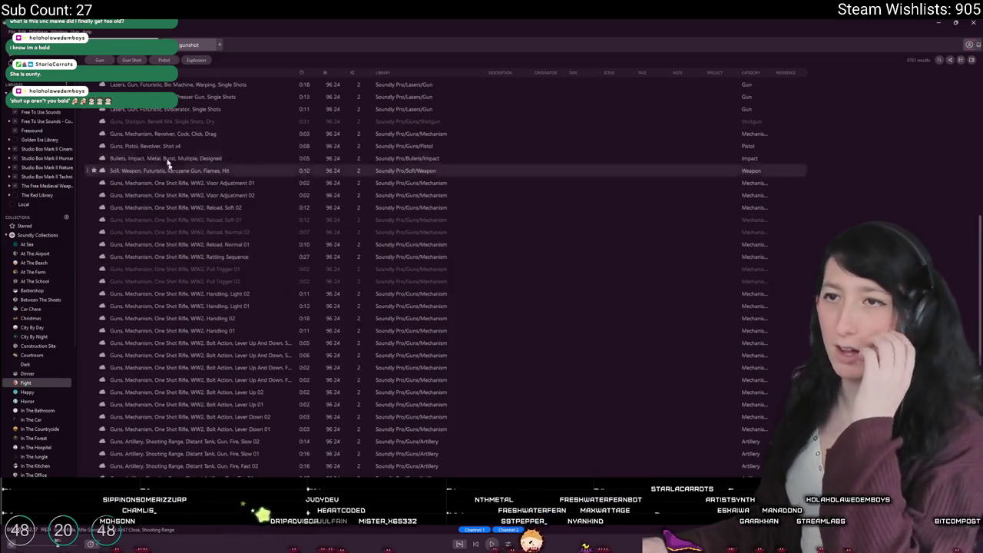
{"action": "left_click", "coordinate": [158, 145]}
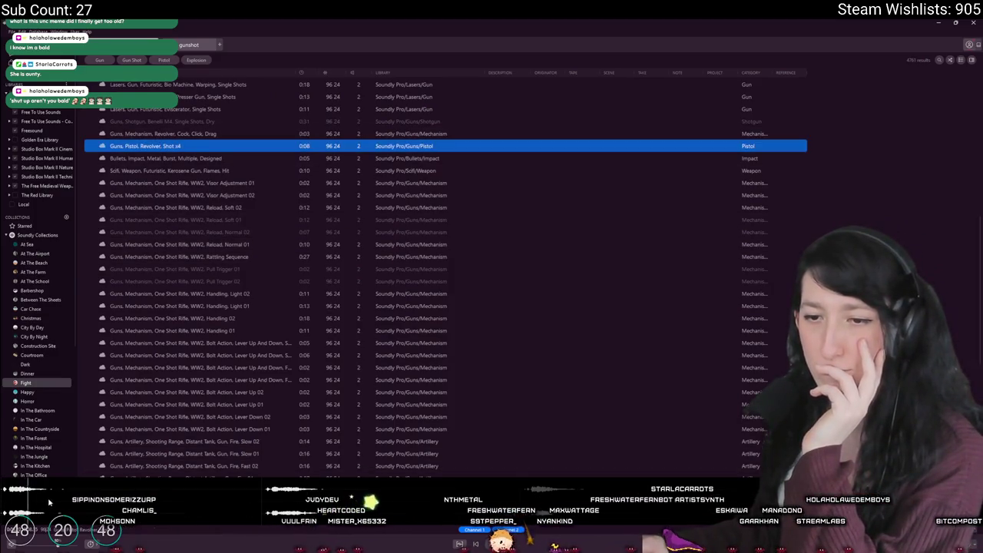
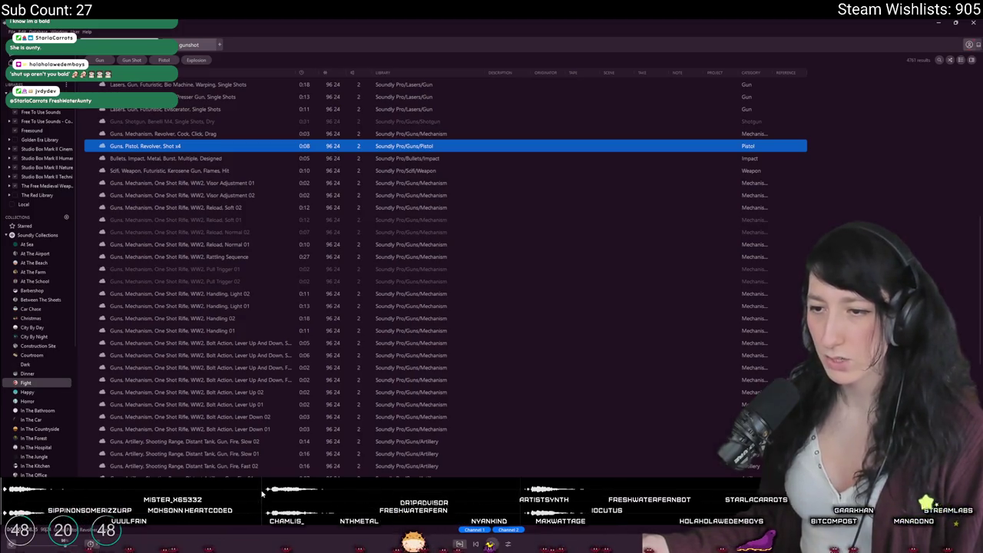
Drop the 'Guns, Pistol, Revolver, Shot x4' sample from Soundly onto Track 2 of the playlist.
{"action": "key", "text": "alt+Tab"}
{"action": "key", "text": "alt+Tab"}
{"action": "mouse_move", "coordinate": [231, 147]}
{"action": "left_mouse_down"}
{"action": "mouse_move", "coordinate": [511, 107]}
{"action": "mouse_move", "coordinate": [472, 103]}
{"action": "left_mouse_up"}
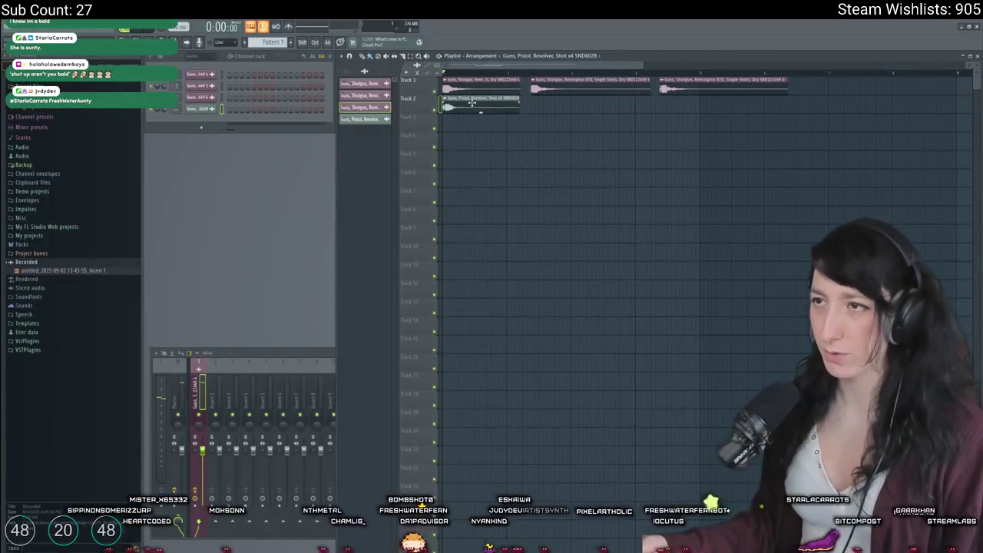
Route the pistol channel to a new mixer insert and add a Parametric EQ 2 low cut.
{"action": "right_click", "coordinate": [228, 407]}
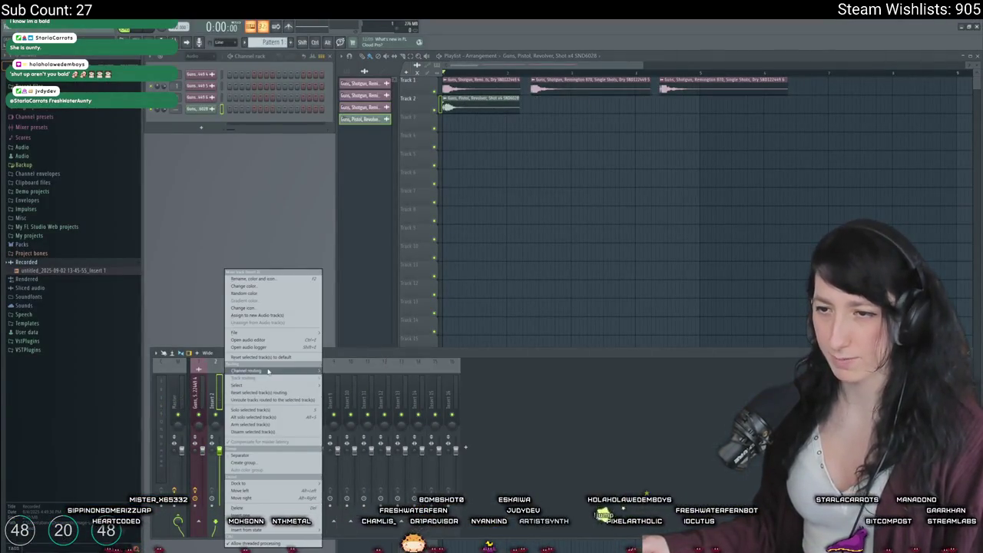
{"action": "left_click", "coordinate": [369, 373]}
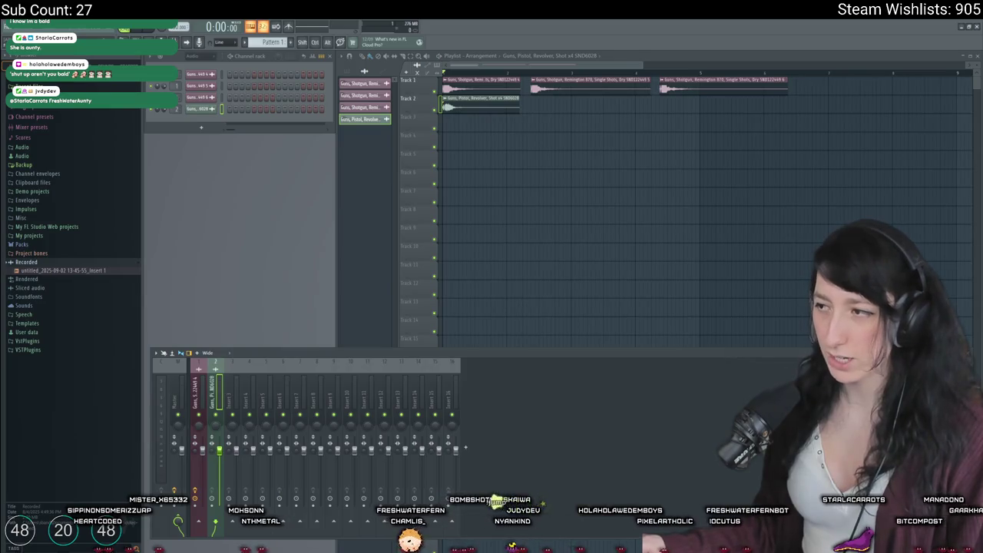
{"action": "left_click", "coordinate": [883, 368]}
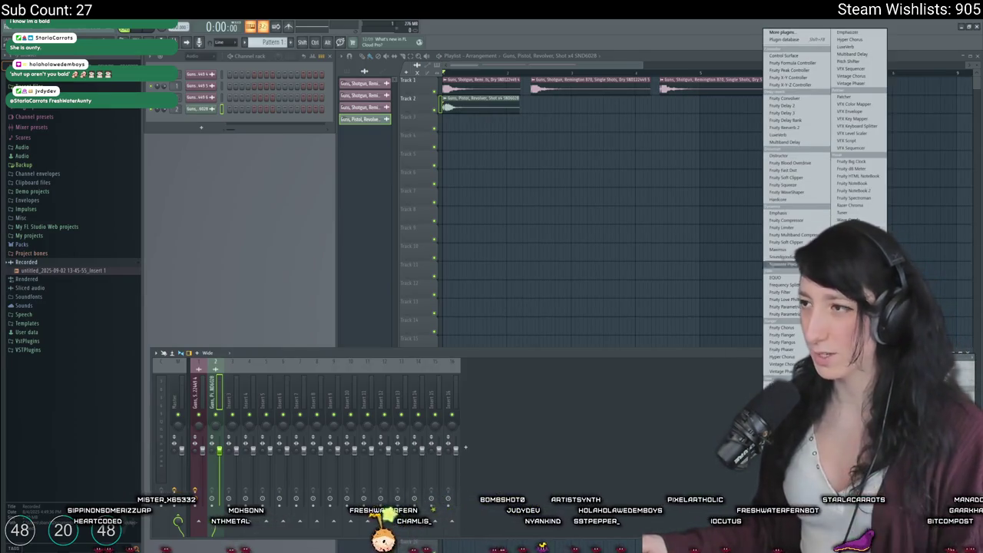
{"action": "left_click", "coordinate": [785, 314]}
{"action": "mouse_move", "coordinate": [243, 215]}
{"action": "left_mouse_down"}
{"action": "mouse_move", "coordinate": [258, 232]}
{"action": "mouse_move", "coordinate": [312, 246]}
{"action": "left_mouse_up"}
Audition the low-cut pistol a few times, close the EQ and select the shotgun's insert.
{"action": "key", "text": "space"}
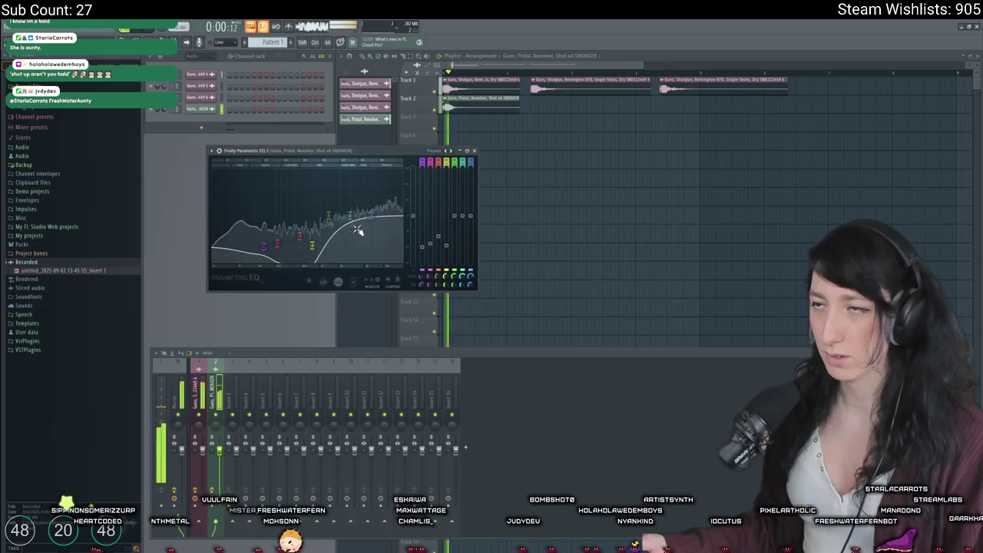
{"action": "key", "text": "space"}
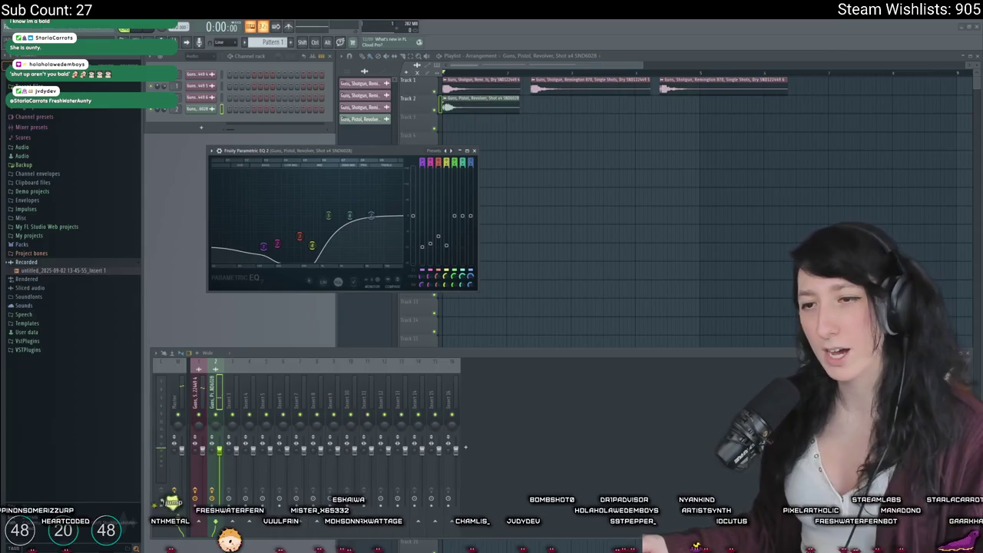
{"action": "key", "text": "space"}
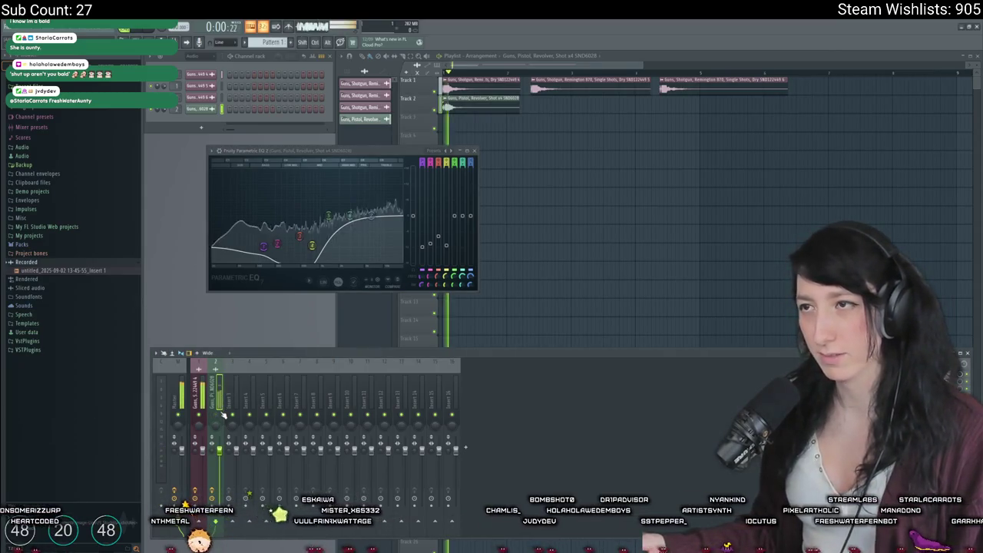
{"action": "key", "text": "space"}
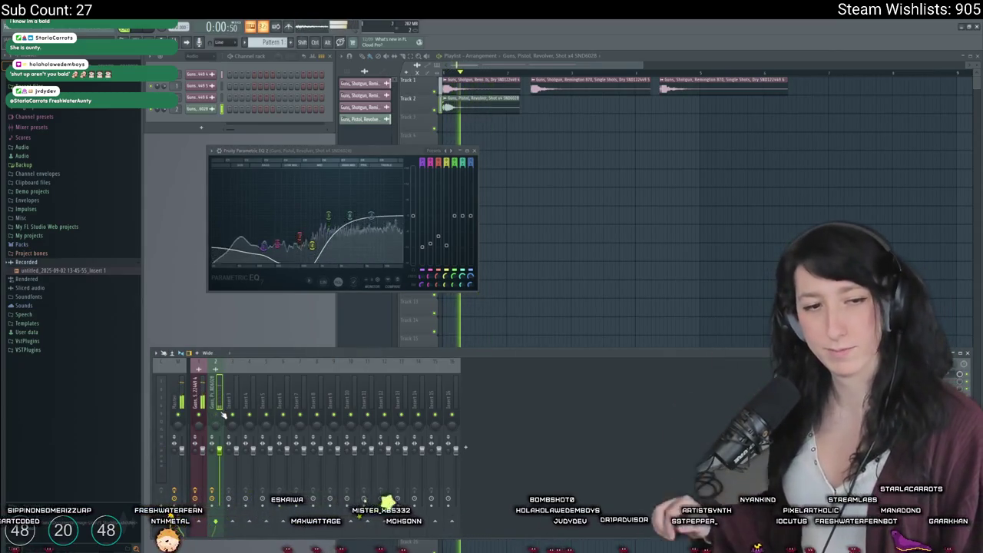
{"action": "key", "text": "space"}
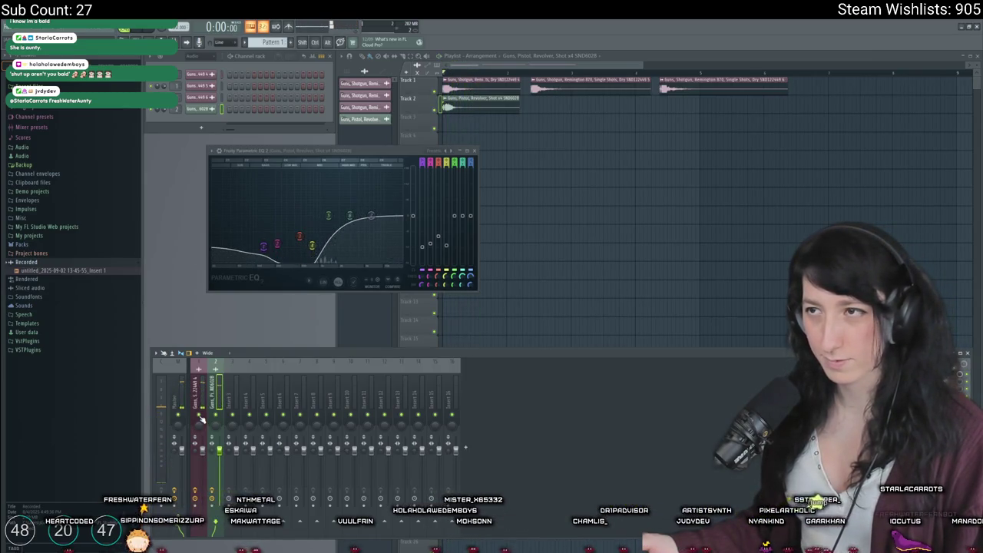
{"action": "key", "text": "space"}
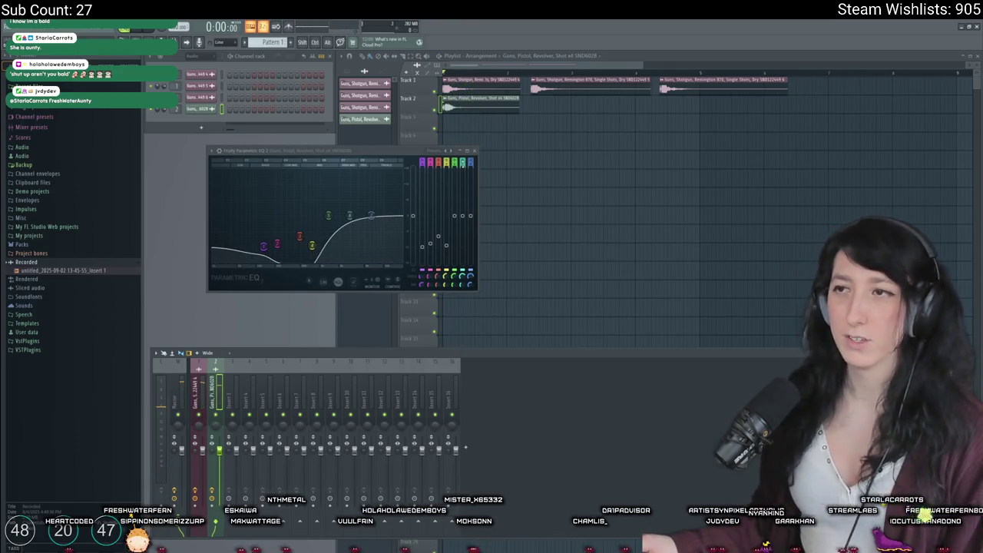
{"action": "left_click", "coordinate": [475, 152]}
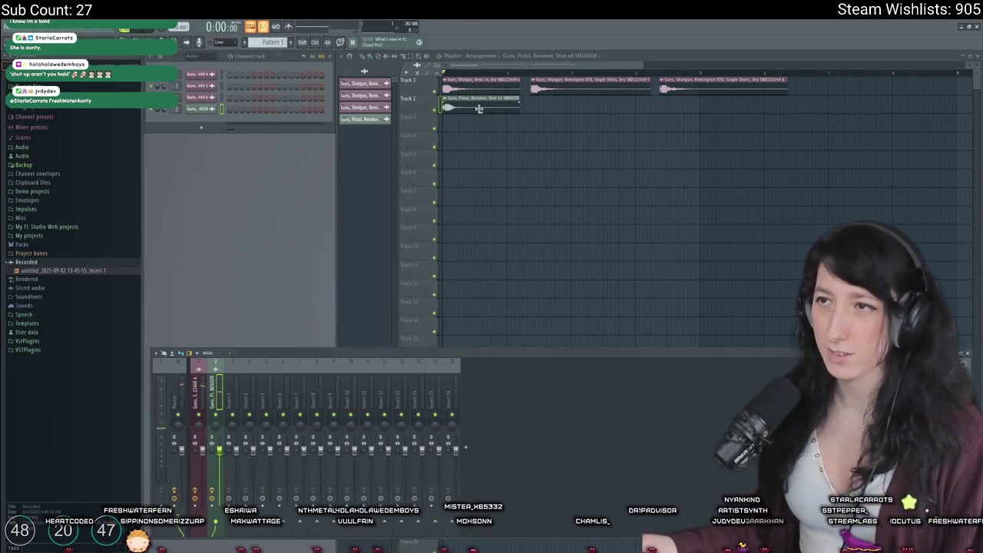
{"action": "left_click", "coordinate": [201, 415]}
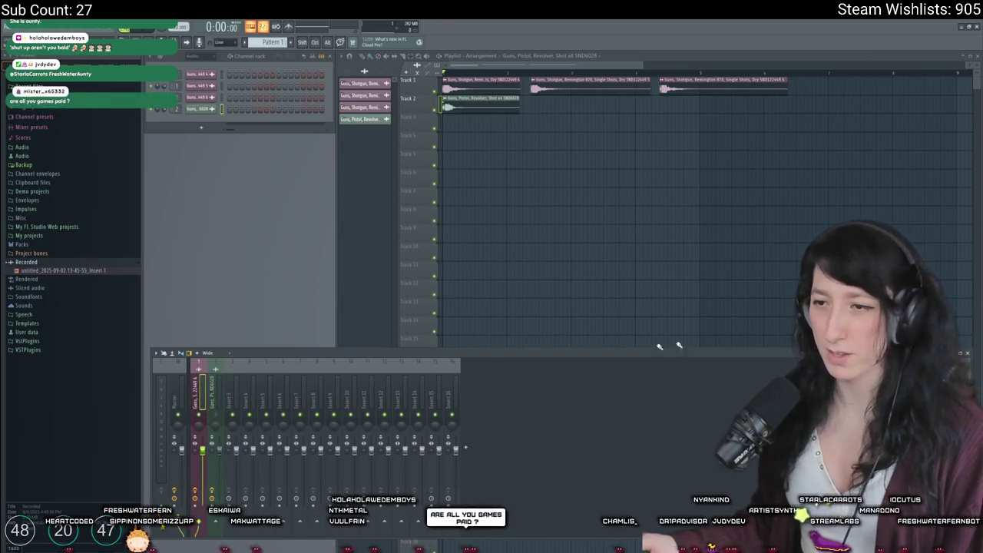
Play back the layered shotgun and pistol shots several times, then switch to Soundly.
{"action": "key", "text": "space"}
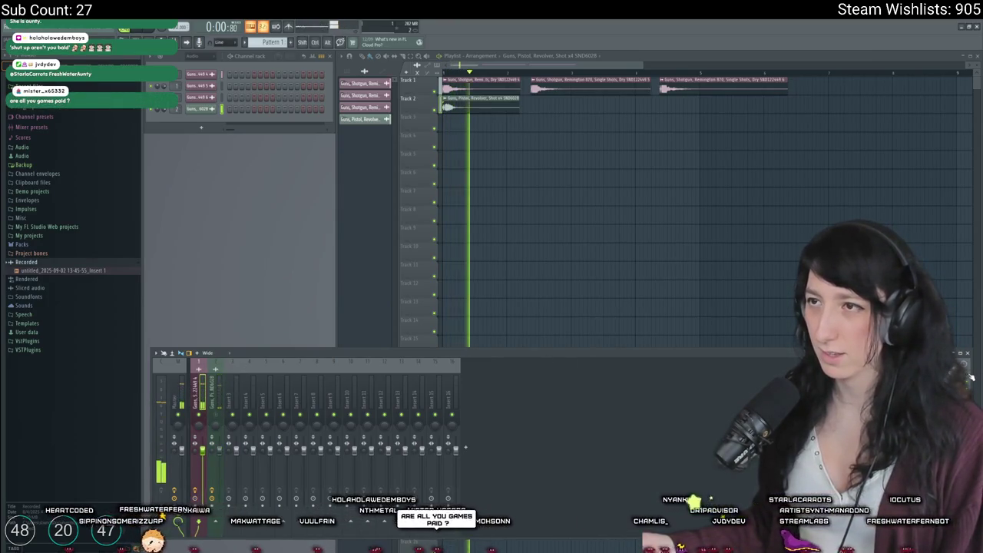
{"action": "key", "text": "space"}
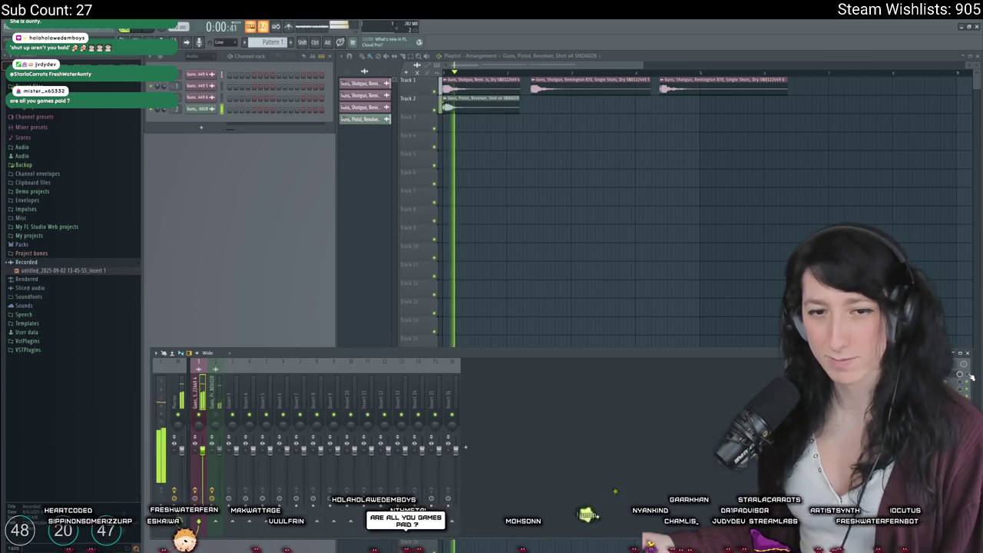
{"action": "key", "text": "space"}
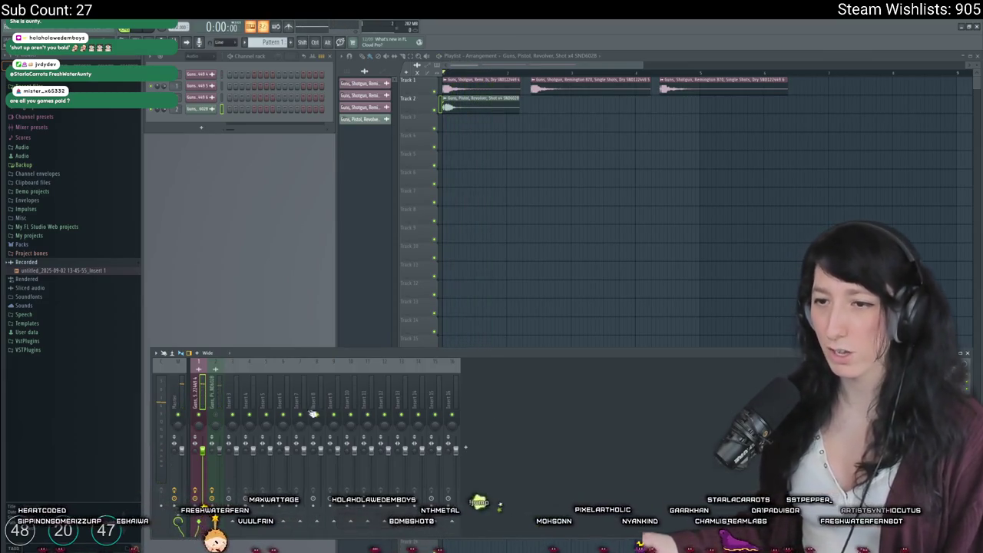
{"action": "key", "text": "space"}
{"action": "key", "text": "space"}
{"action": "key", "text": "space"}
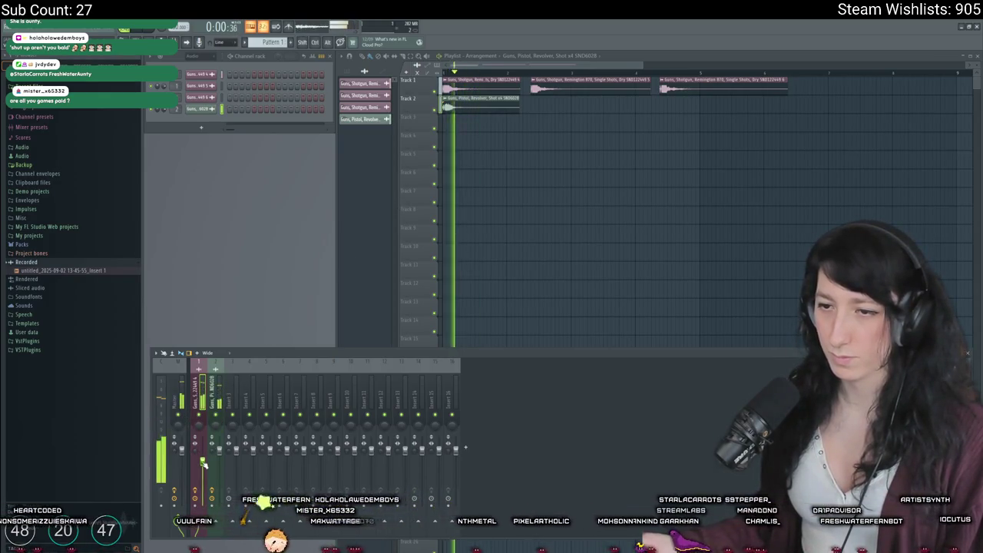
{"action": "key", "text": "space"}
{"action": "key", "text": "space"}
{"action": "key", "text": "space"}
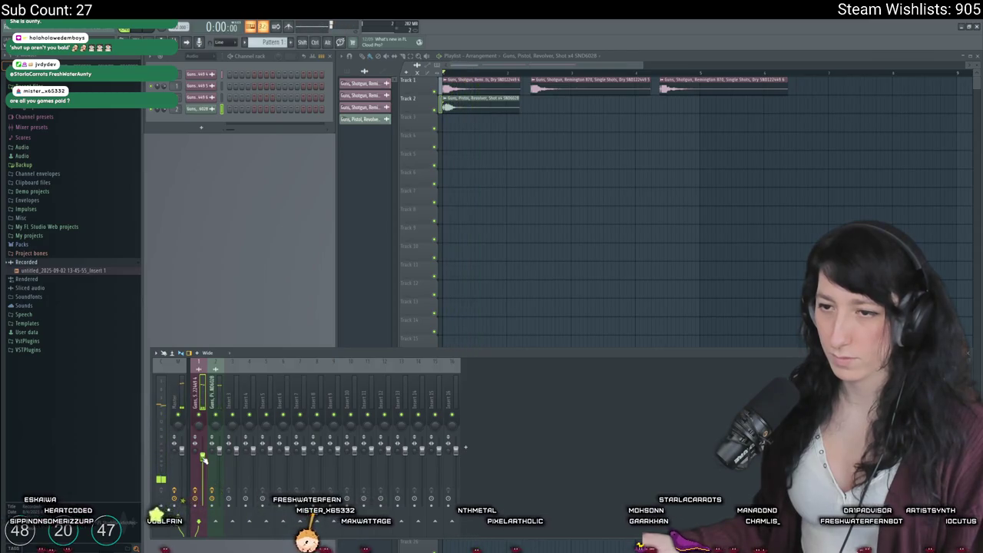
{"action": "left_click", "coordinate": [471, 105]}
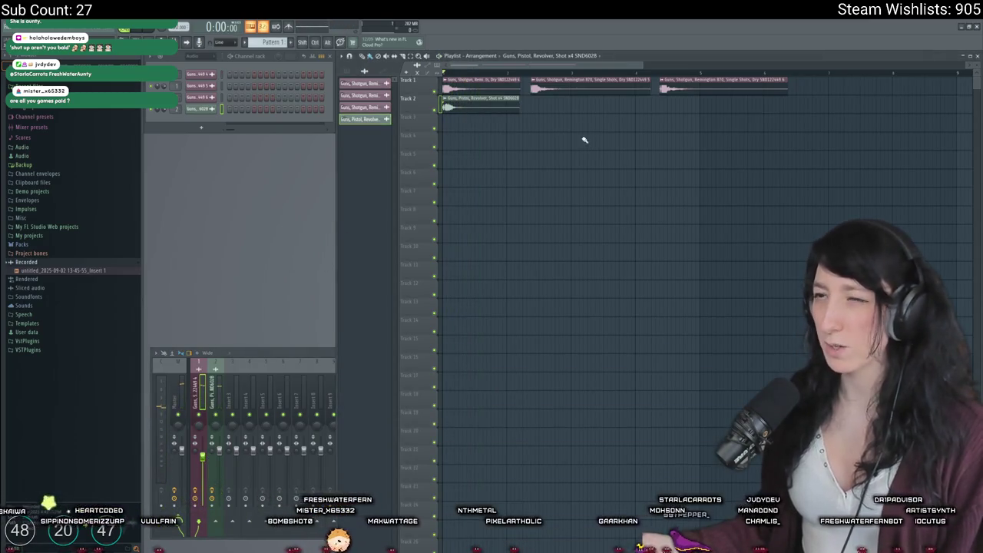
{"action": "key", "text": "alt+Tab"}
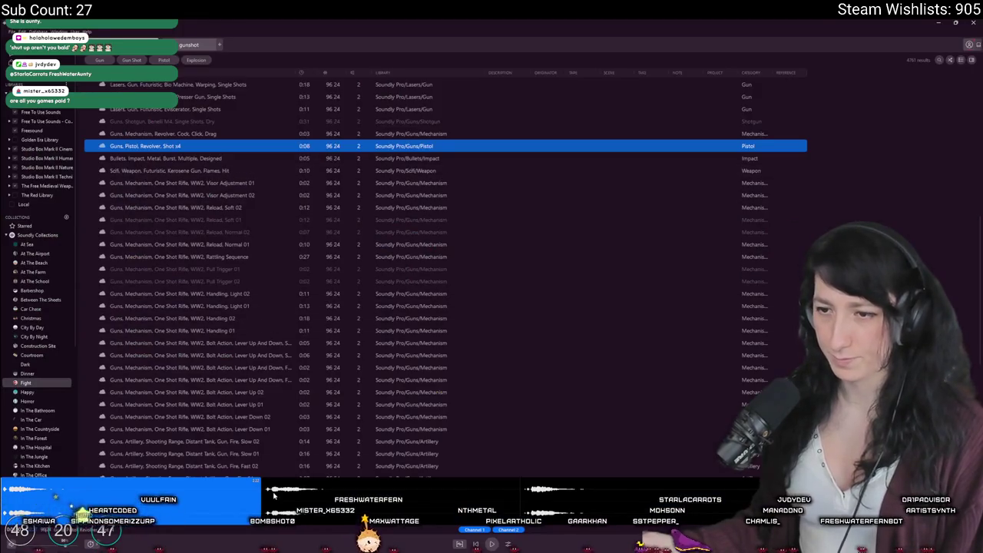
Drop a second 'Guns, Pistol, Revolver, Shot x4' clip onto Track 2 after the first.
{"action": "key", "text": "alt+Tab"}
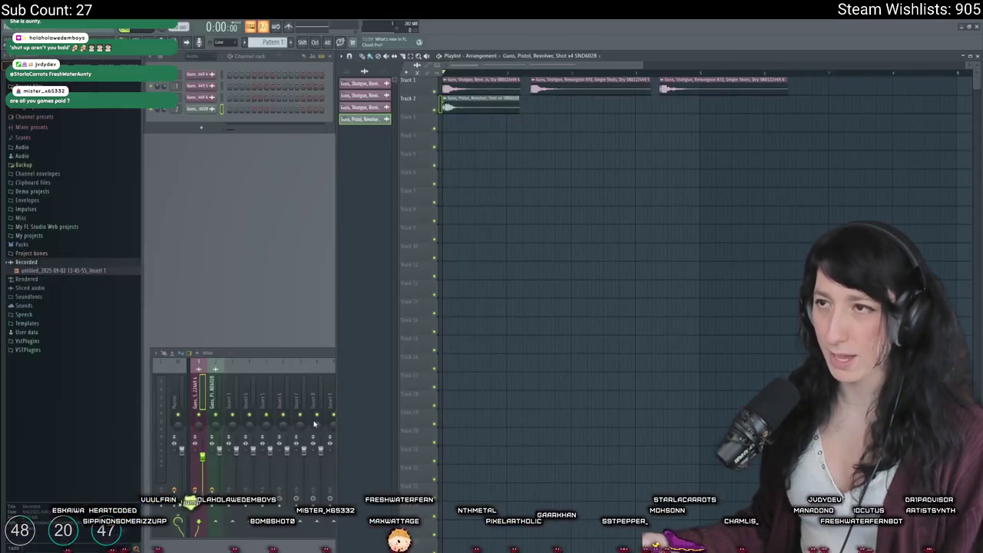
{"action": "key", "text": "alt+Tab"}
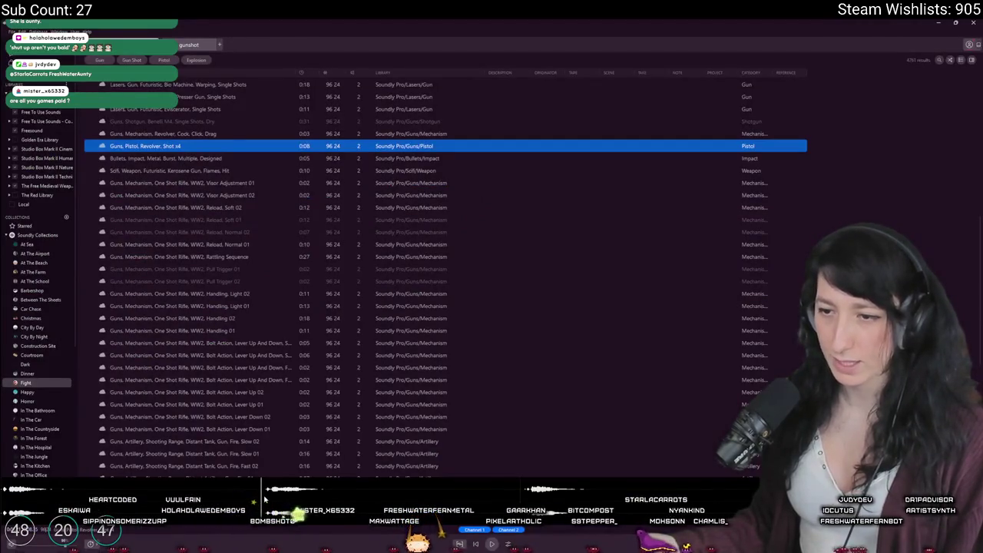
{"action": "key", "text": "alt+Tab"}
{"action": "mouse_move", "coordinate": [146, 146]}
{"action": "left_mouse_down"}
{"action": "mouse_move", "coordinate": [632, 187]}
{"action": "mouse_move", "coordinate": [545, 100]}
{"action": "left_mouse_up"}
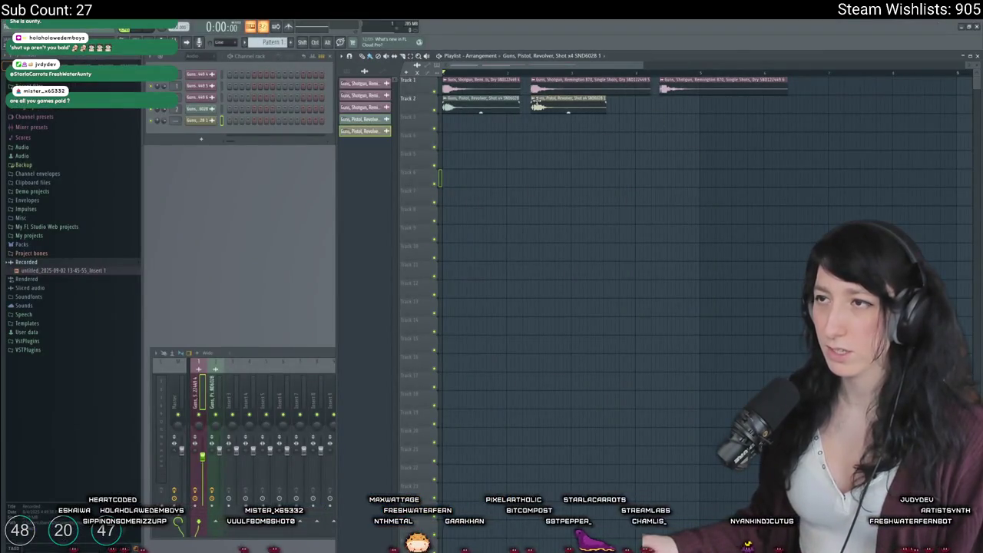
Align the pistol clip's start with the shotgun clip and widen the mixer to 16 inserts.
{"action": "scroll", "coordinate": [523, 100], "scroll_direction": "up", "scroll_amount": 5}
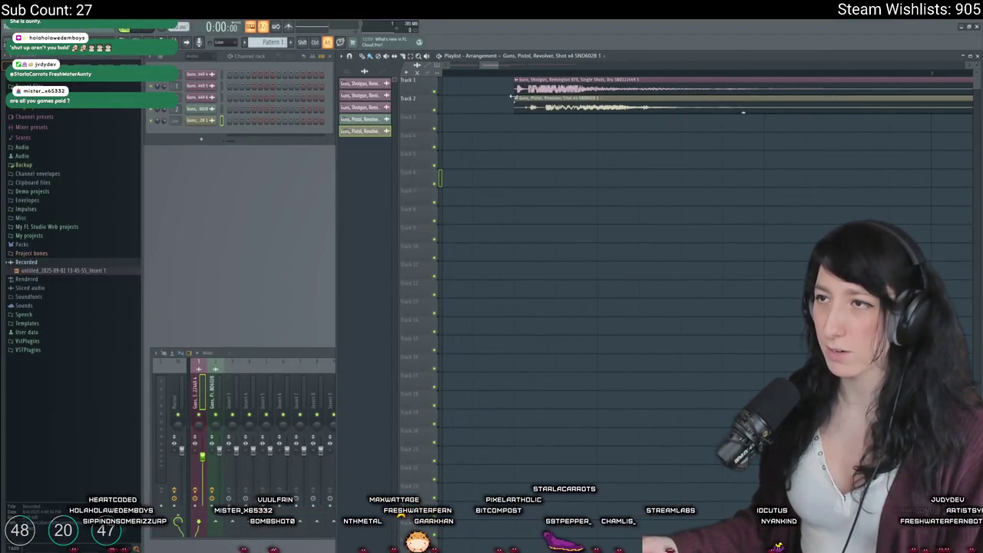
{"action": "left_click_drag", "start_coordinate": [535, 108], "coordinate": [523, 107]}
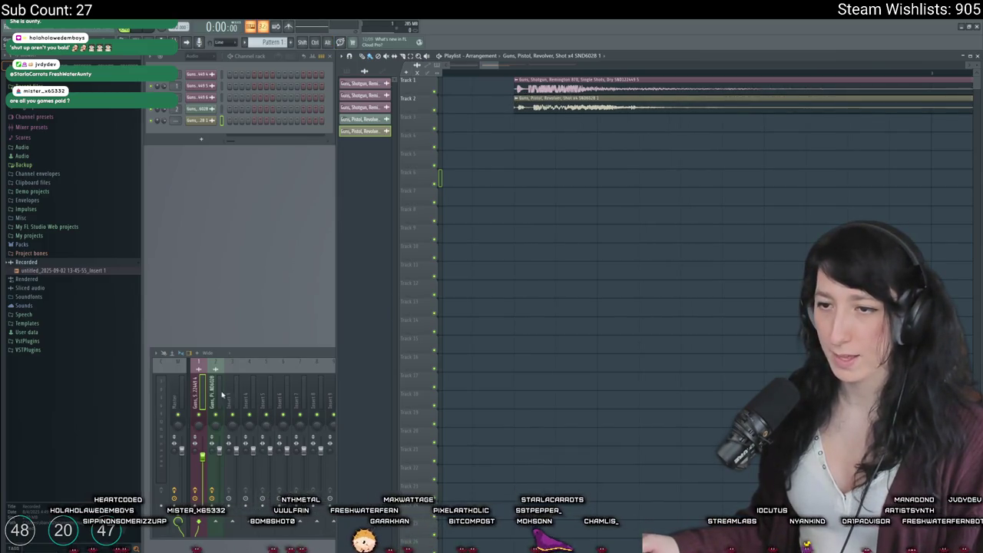
{"action": "right_click", "coordinate": [223, 395]}
{"action": "left_click", "coordinate": [384, 375]}
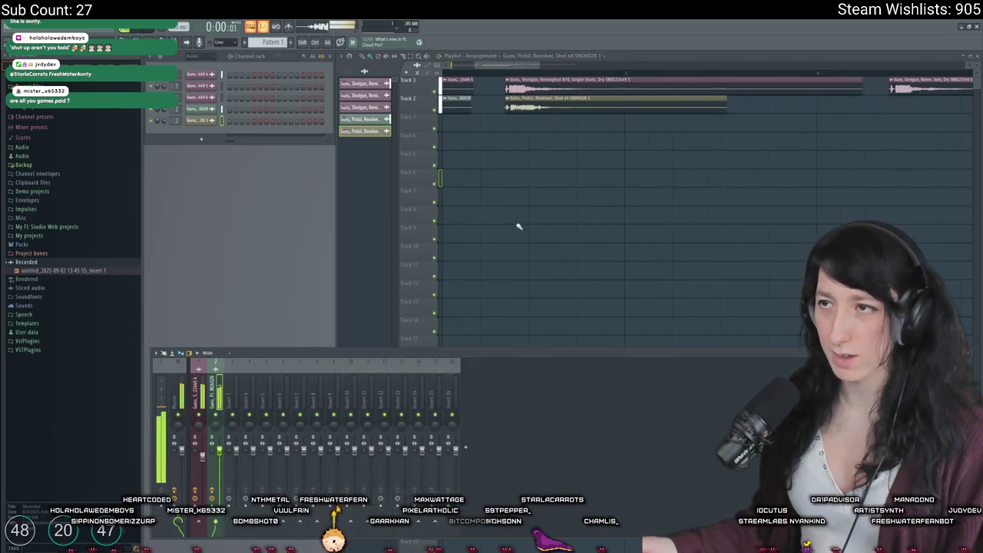
{"action": "key", "text": "space"}
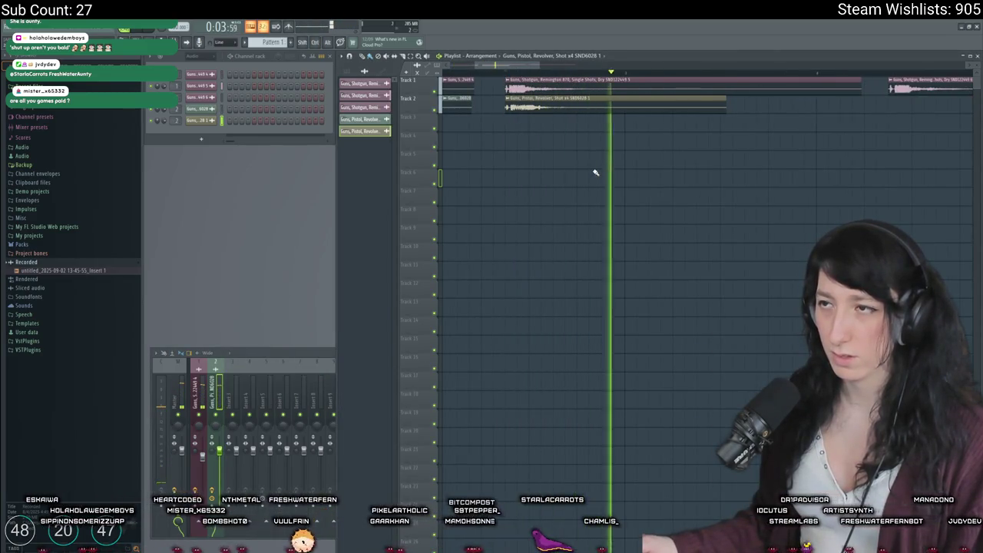
{"action": "scroll", "coordinate": [653, 171], "scroll_direction": "down", "scroll_amount": 1, "text": "ctrl"}
{"action": "key", "text": "space"}
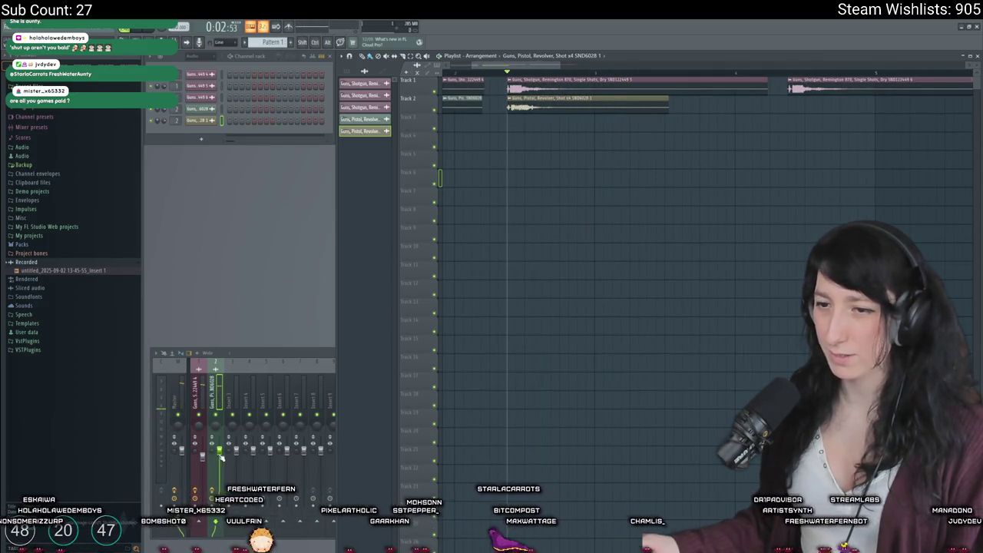
{"action": "left_click", "coordinate": [220, 458]}
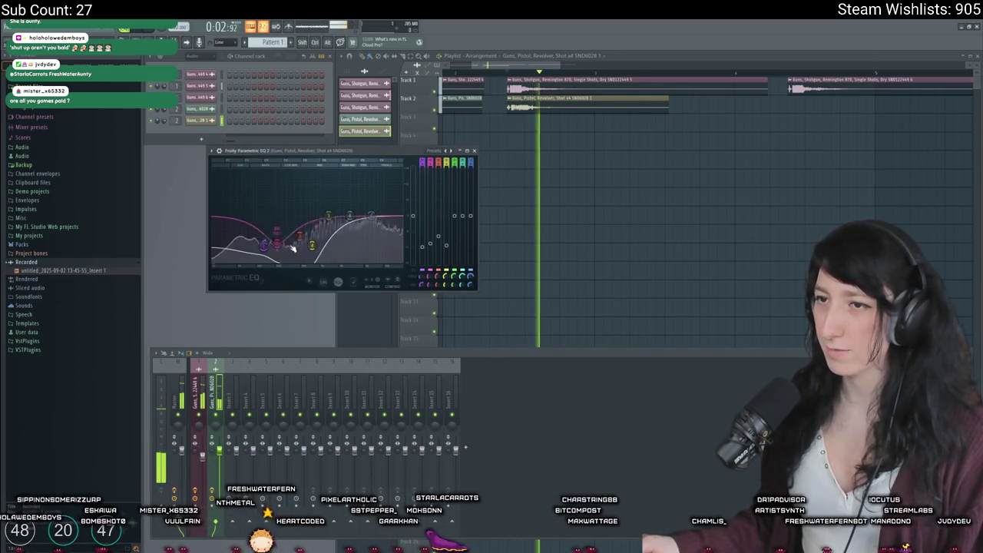
Reshape the pistol's EQ curve to peak in the mids, trimming lows and highs, and audition it.
{"action": "mouse_move", "coordinate": [325, 245]}
{"action": "left_mouse_down"}
{"action": "mouse_move", "coordinate": [371, 221]}
{"action": "mouse_move", "coordinate": [367, 234]}
{"action": "mouse_move", "coordinate": [312, 225]}
{"action": "left_mouse_up"}
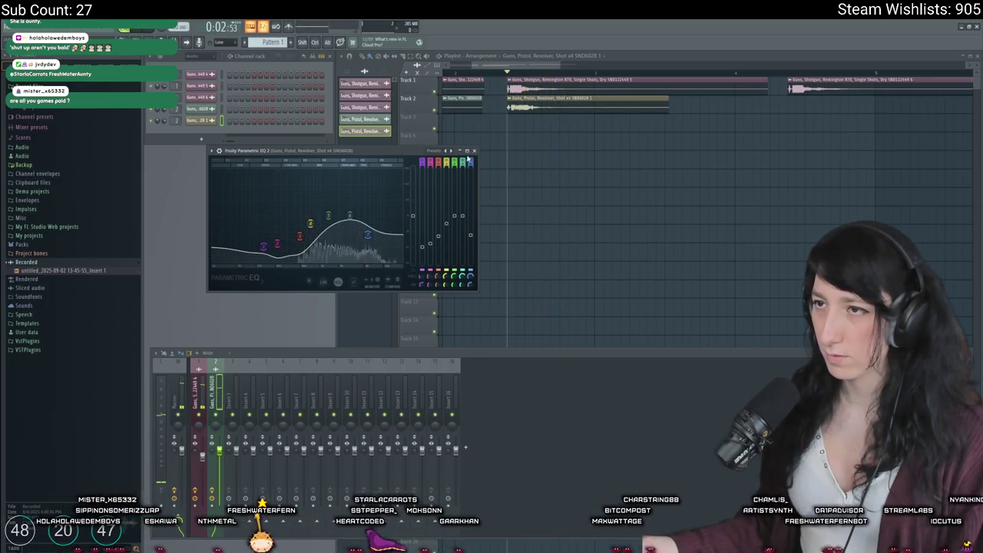
{"action": "left_click", "coordinate": [474, 150]}
{"action": "left_click", "coordinate": [498, 147]}
{"action": "key", "text": "space"}
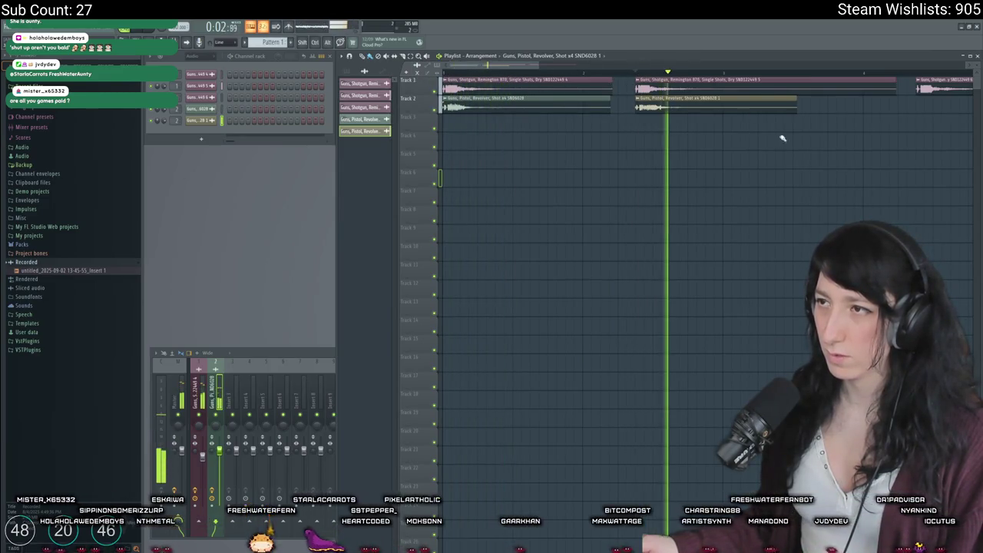
{"action": "key", "text": "space"}
{"action": "left_click", "coordinate": [277, 357]}
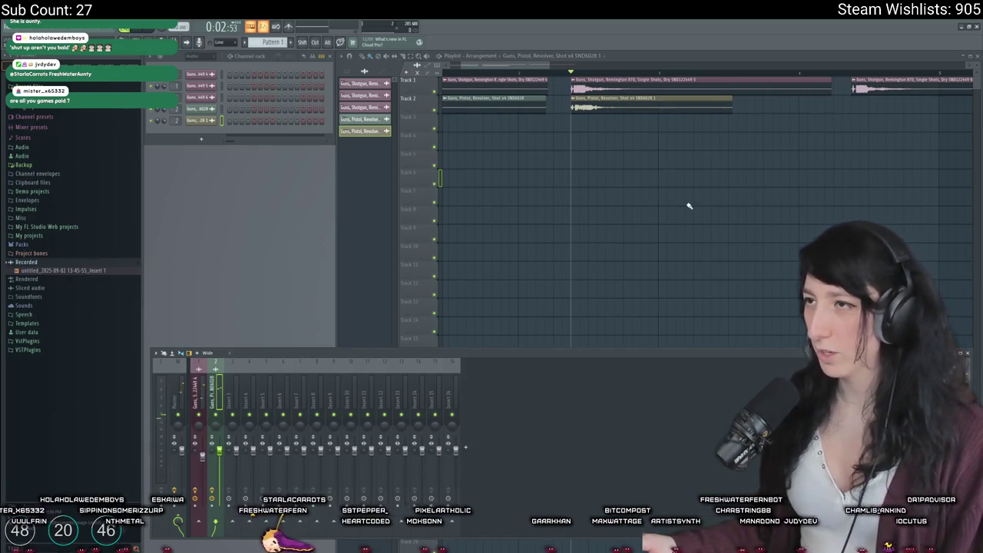
{"action": "key", "text": "alt+Tab"}
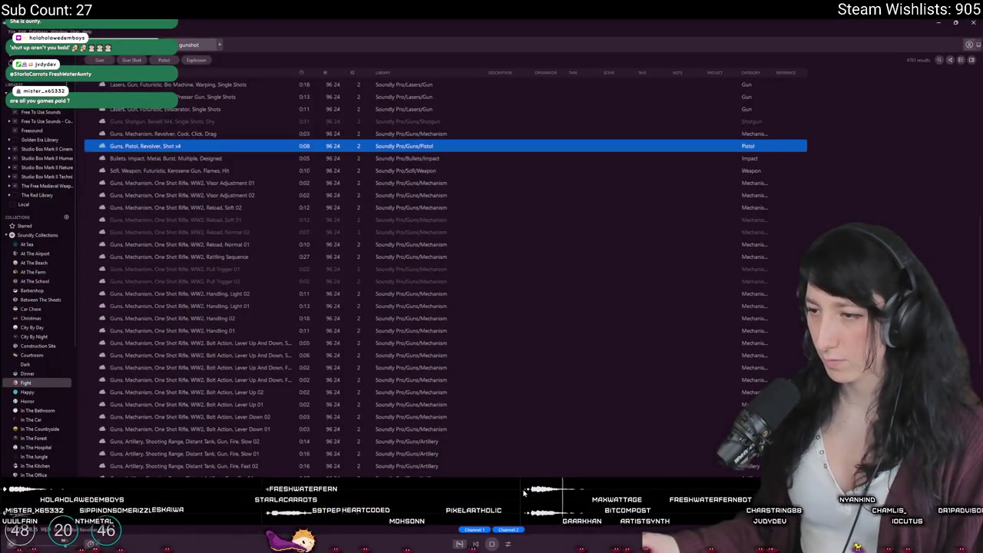
Slide the revolver clip slightly earlier against the shotgun and audition the layered shot.
{"action": "key", "text": "alt+Tab"}
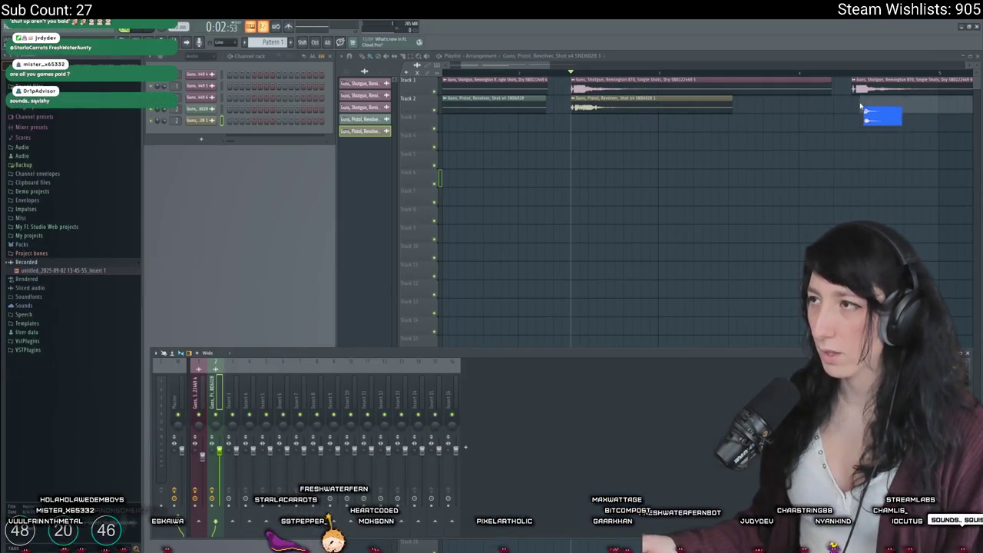
{"action": "key", "text": "alt+Tab"}
{"action": "scroll", "coordinate": [736, 103], "scroll_direction": "up", "scroll_amount": 3}
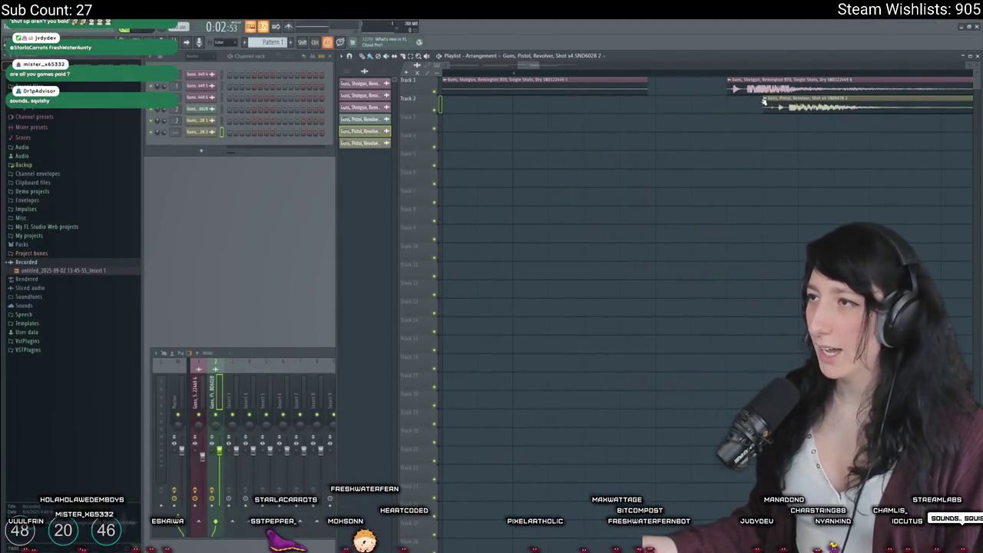
{"action": "left_click_drag", "start_coordinate": [766, 100], "coordinate": [744, 100]}
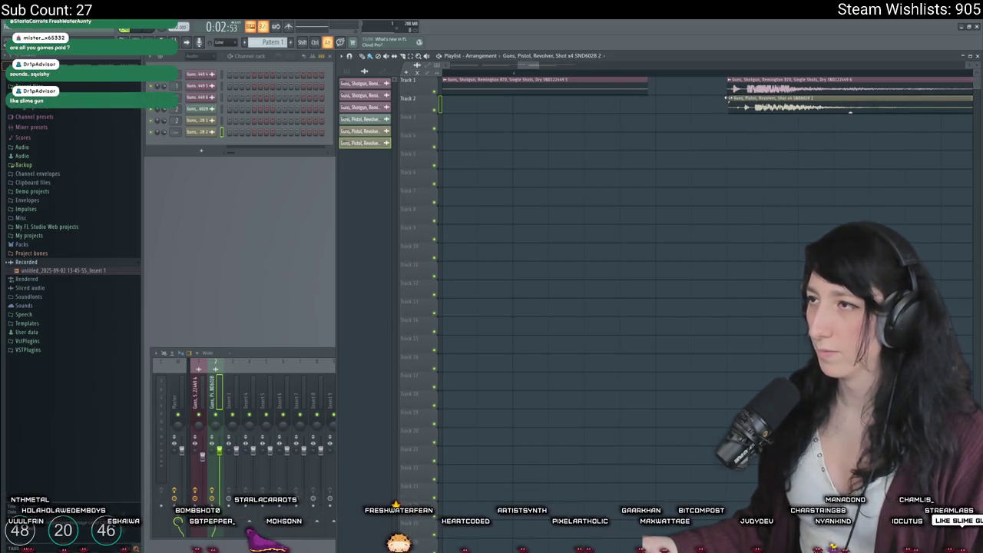
{"action": "left_click_drag", "start_coordinate": [754, 104], "coordinate": [736, 102]}
{"action": "scroll", "coordinate": [697, 207], "scroll_direction": "down", "scroll_amount": 3}
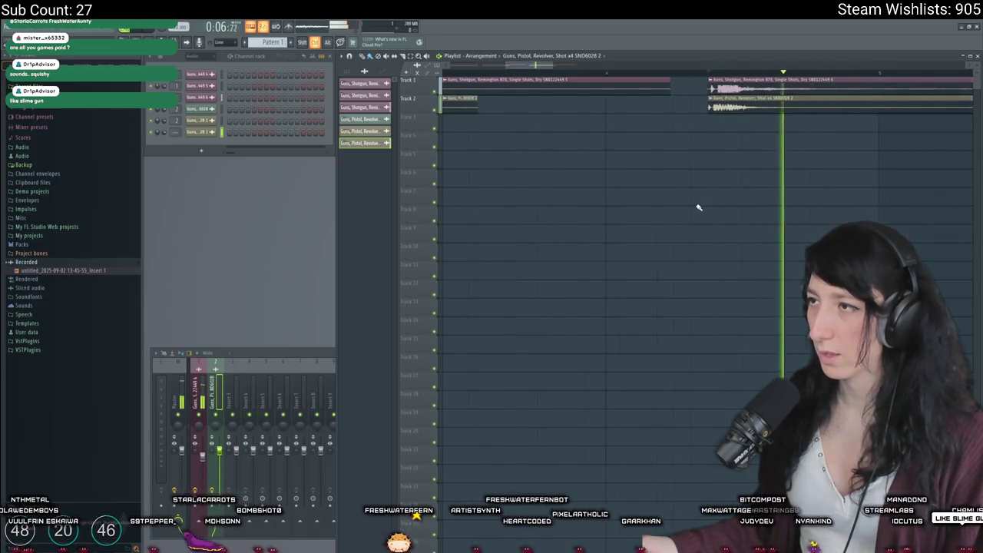
{"action": "left_click", "coordinate": [444, 75]}
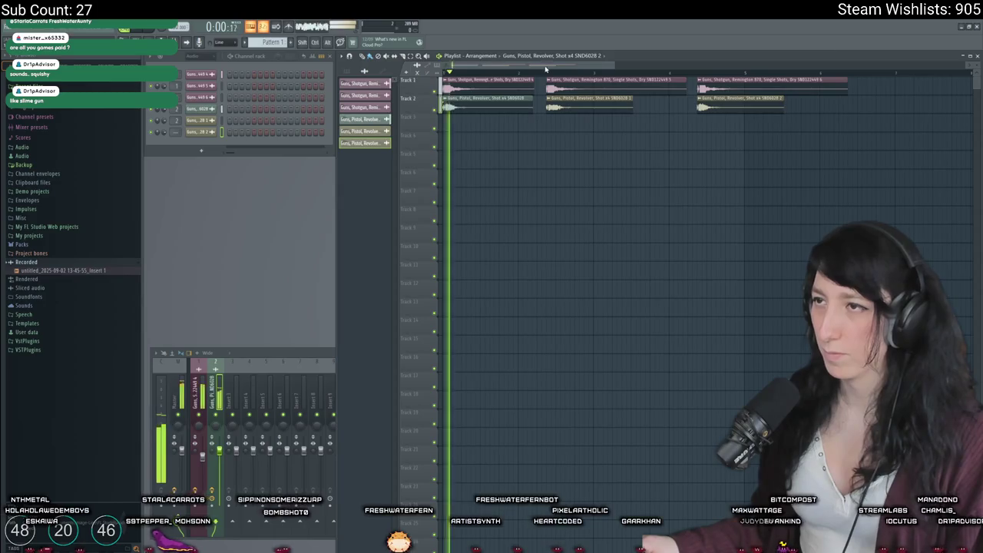
{"action": "left_click", "coordinate": [550, 75]}
{"action": "left_click", "coordinate": [700, 74]}
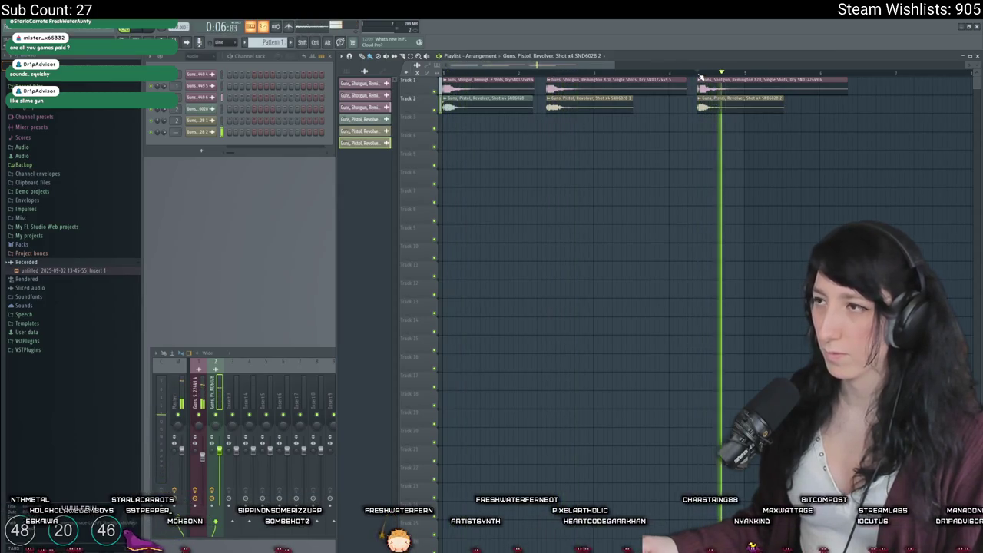
{"action": "key", "text": "space"}
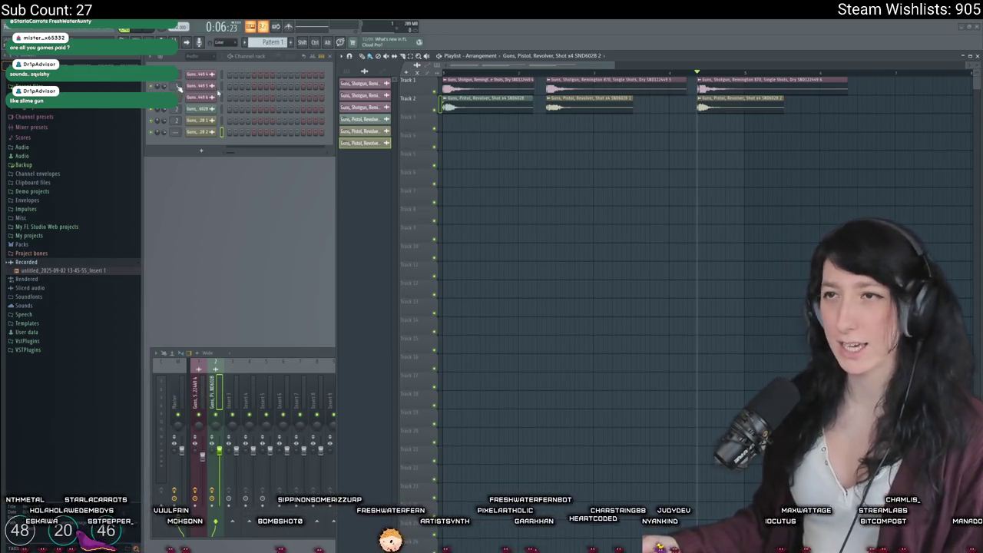
Delete the repeated clip copies, keeping only the first shotgun-and-revolver pair.
{"action": "left_click", "coordinate": [461, 72]}
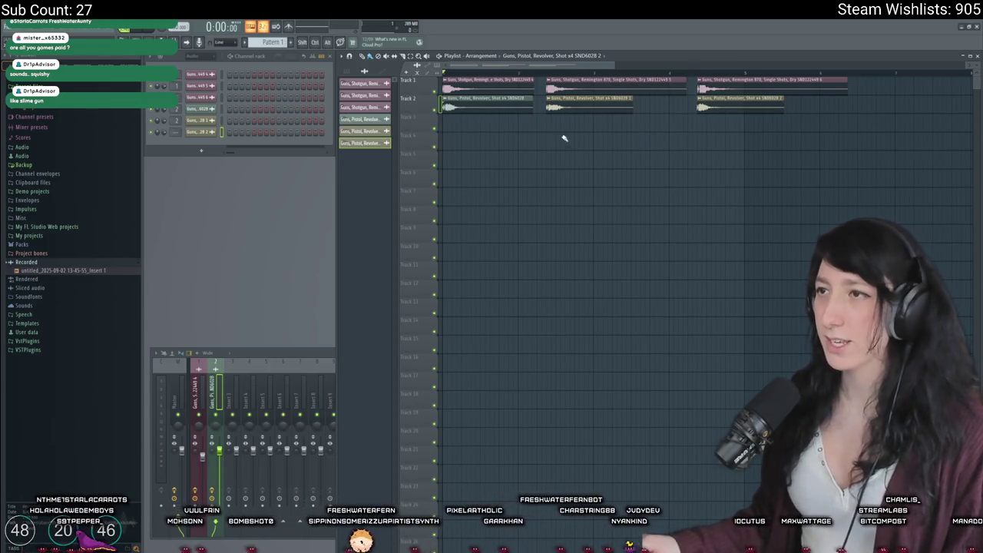
{"action": "right_click", "coordinate": [753, 86]}
{"action": "right_click", "coordinate": [738, 106]}
{"action": "right_click", "coordinate": [606, 86]}
{"action": "right_click", "coordinate": [592, 105]}
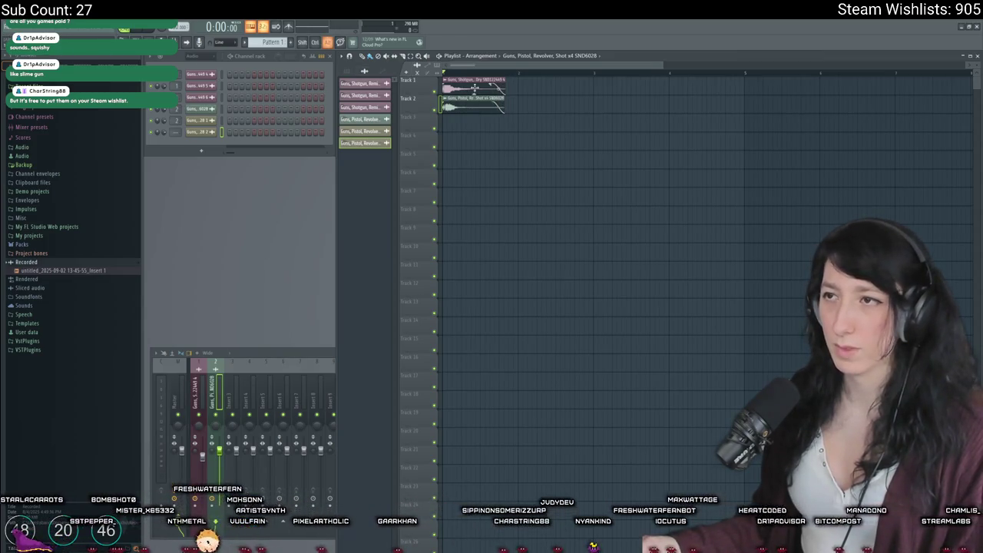
Play the shot to check it and undo the stray clip.
{"action": "left_click", "coordinate": [653, 197]}
{"action": "key", "text": "space"}
{"action": "key", "text": "space"}
{"action": "key", "text": "ctrl+z"}
Render the shot as Mintslingershoot0.ogg on the Desktop, then undo to restore the clip copies.
{"action": "left_click", "coordinate": [9, 26]}
{"action": "mouse_move", "coordinate": [80, 121]}
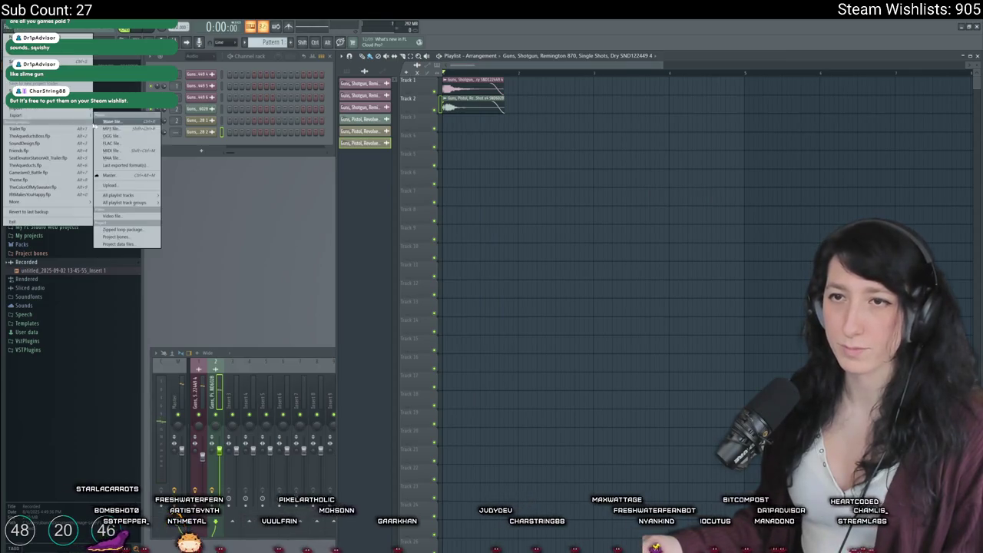
{"action": "left_click", "coordinate": [110, 136]}
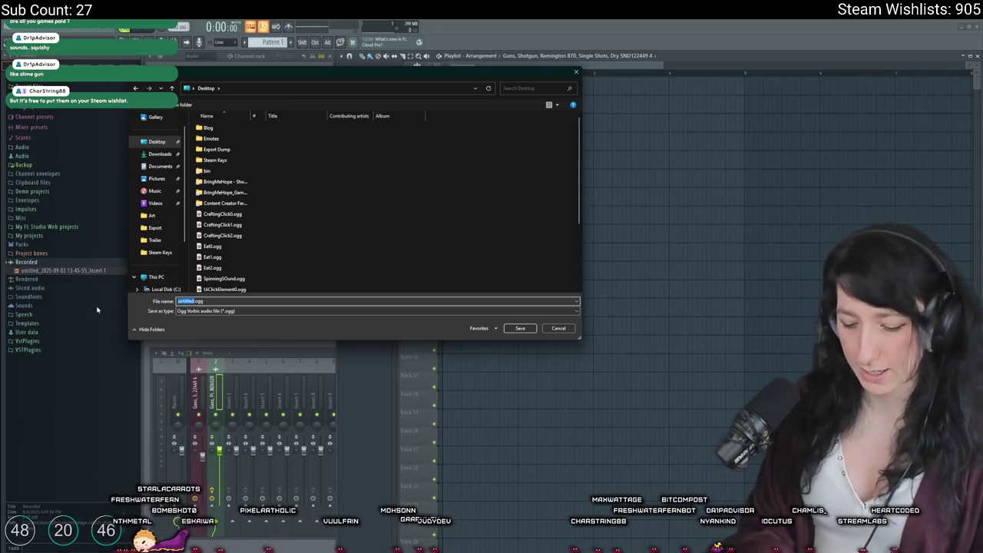
{"action": "type", "text": "MintSlimeGunrshoot0"}
{"action": "key", "text": "Return"}
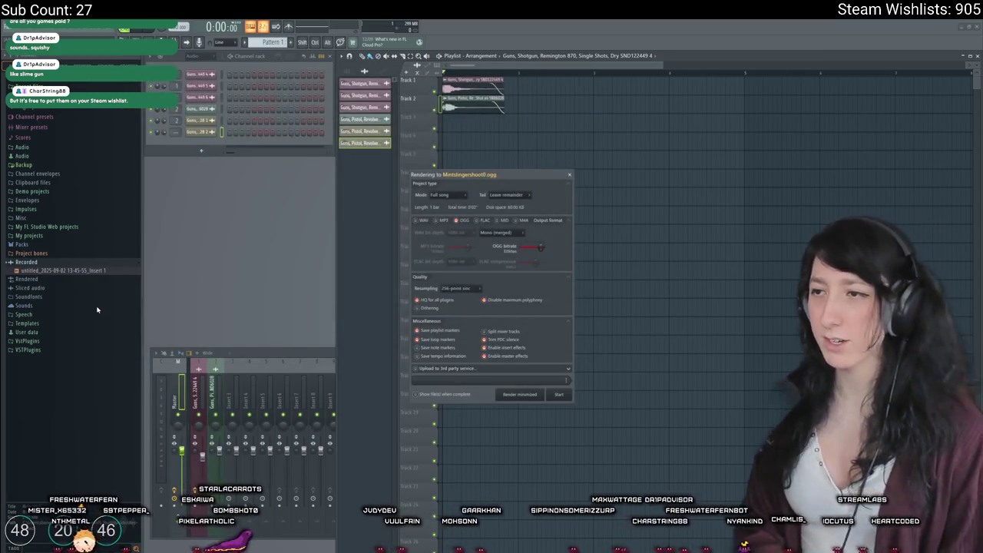
{"action": "key", "text": "Return"}
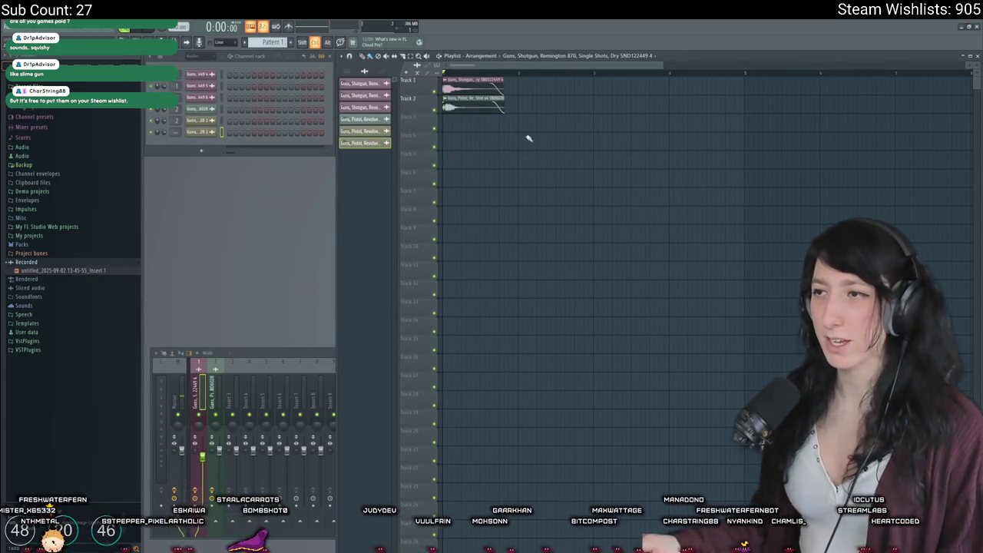
{"action": "key", "text": "ctrl+z"}
{"action": "key", "text": "ctrl+z"}
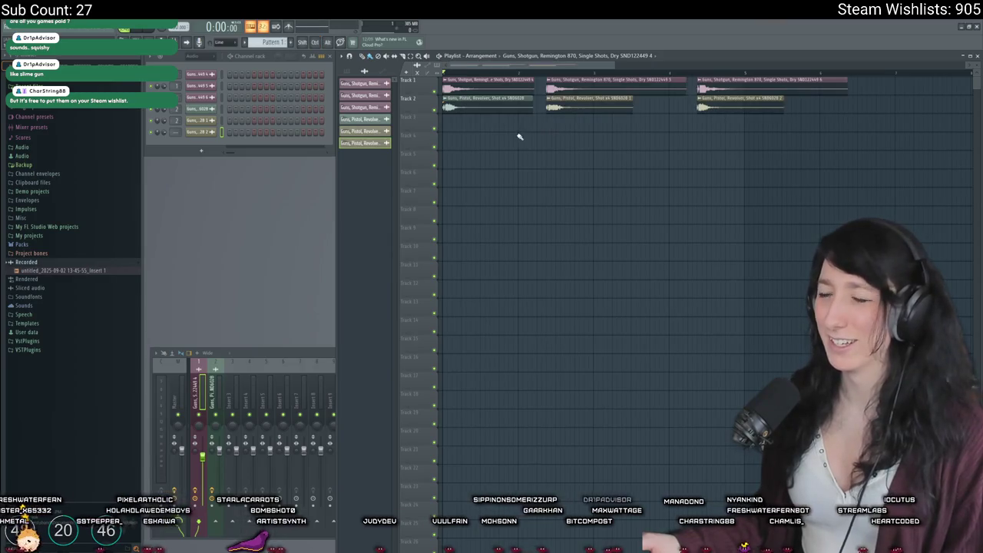
Replace the first clip pair with the second variation at bar 1 and shorten the revolver's tail.
{"action": "right_click", "coordinate": [516, 99]}
{"action": "mouse_move", "coordinate": [569, 86]}
{"action": "left_mouse_down"}
{"action": "mouse_move", "coordinate": [466, 86]}
{"action": "mouse_move", "coordinate": [519, 89]}
{"action": "mouse_move", "coordinate": [523, 99]}
{"action": "left_mouse_up"}
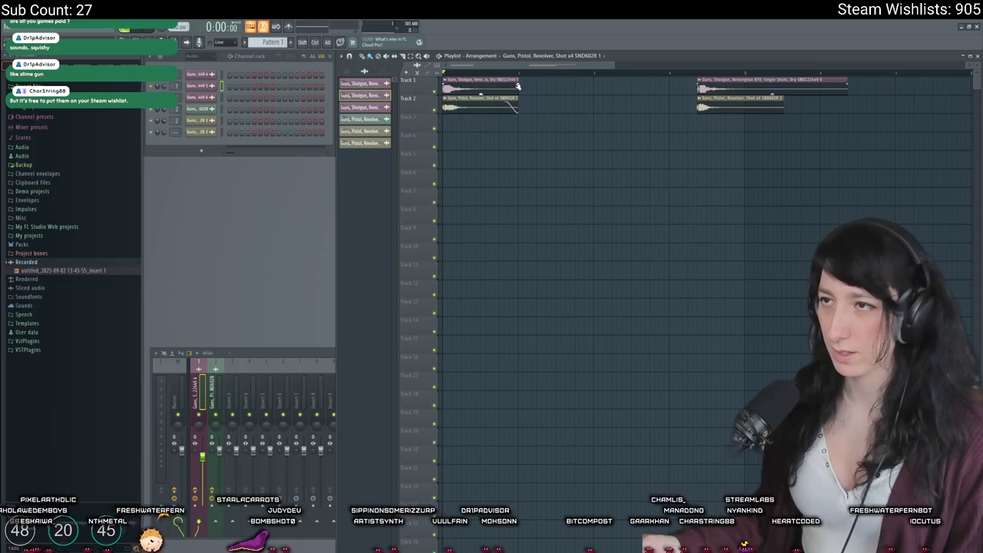
{"action": "key", "text": "space"}
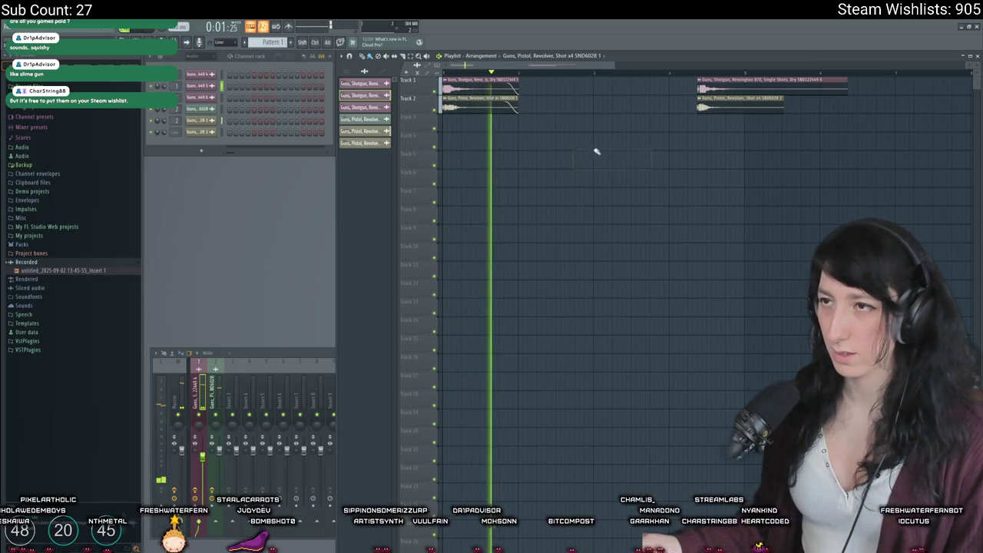
{"action": "key", "text": "space"}
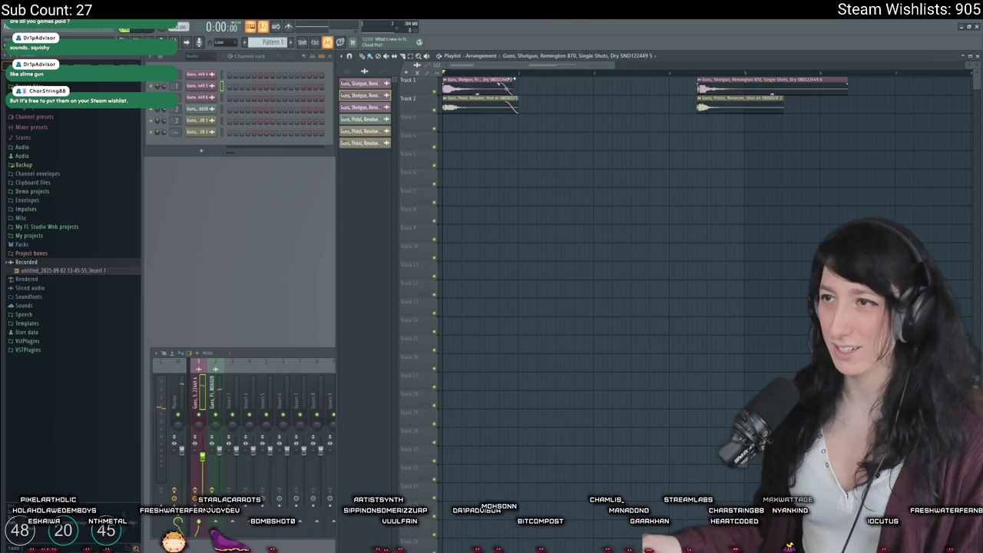
{"action": "left_click_drag", "start_coordinate": [518, 97], "coordinate": [507, 98]}
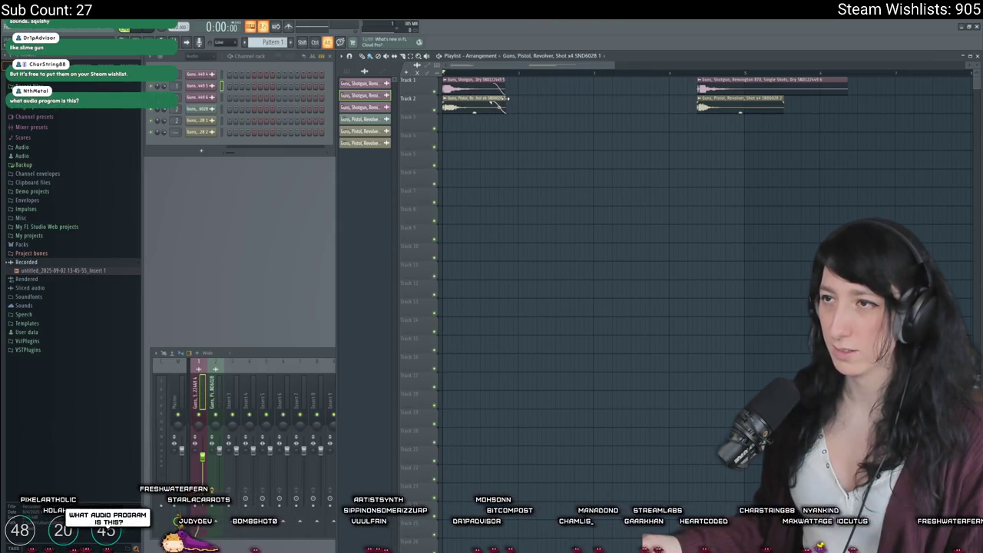
{"action": "key", "text": "space"}
{"action": "key", "text": "space"}
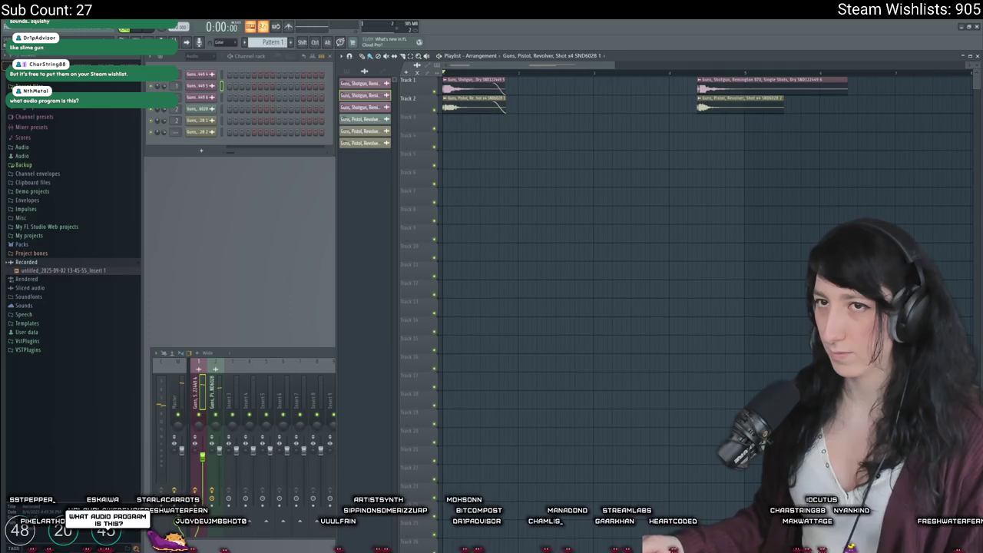
{"action": "left_click", "coordinate": [9, 25]}
Render the second shot as Mintslingershoot1.ogg on the Desktop, then undo to clear the leftover pair.
{"action": "mouse_move", "coordinate": [46, 114]}
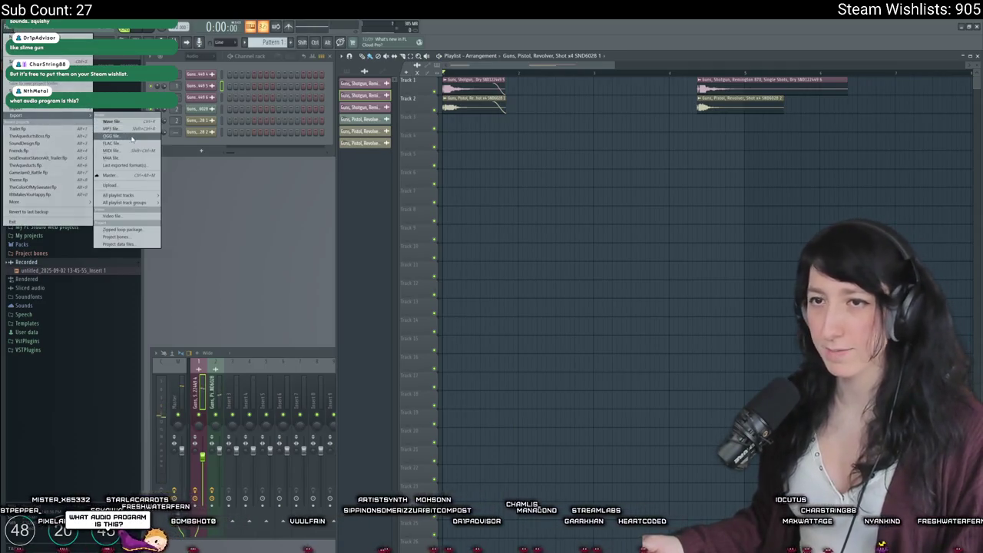
{"action": "left_click", "coordinate": [131, 136]}
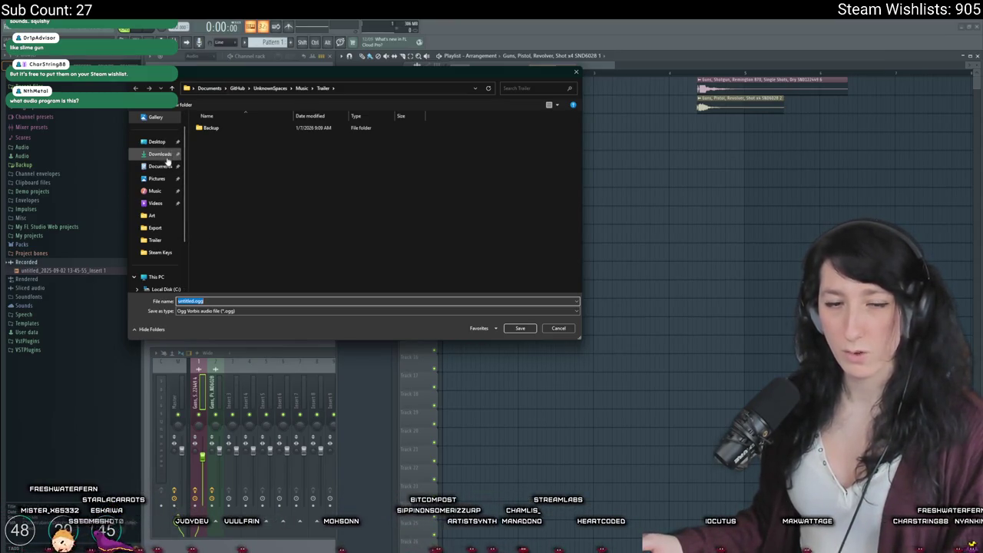
{"action": "left_click", "coordinate": [157, 141]}
{"action": "scroll", "coordinate": [261, 256], "scroll_direction": "down", "scroll_amount": 3}
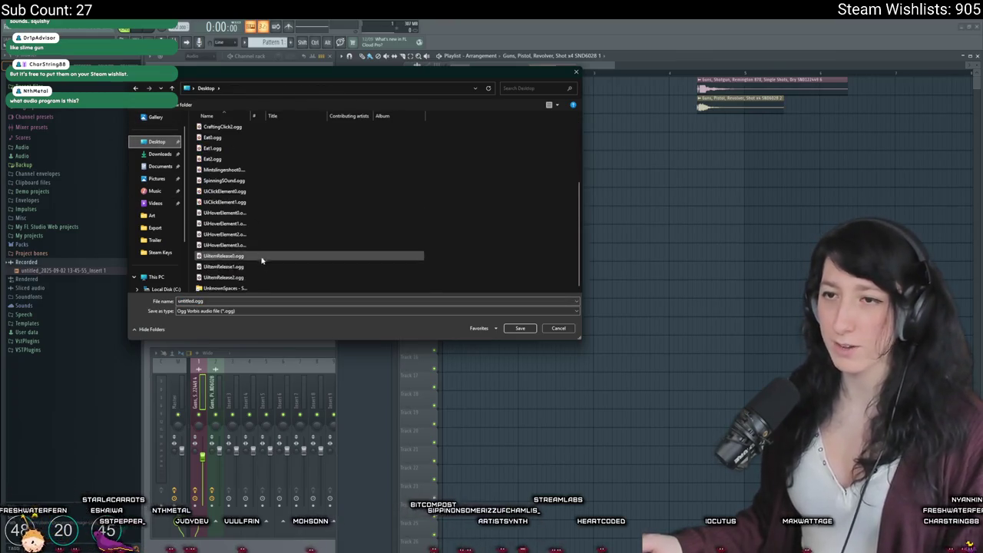
{"action": "scroll", "coordinate": [243, 223], "scroll_direction": "up", "scroll_amount": 2}
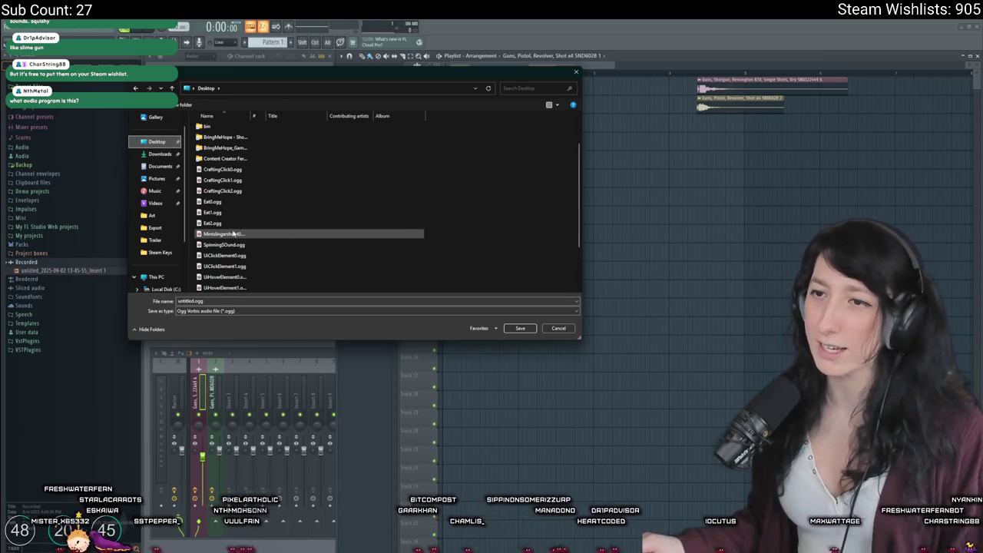
{"action": "left_click", "coordinate": [234, 234]}
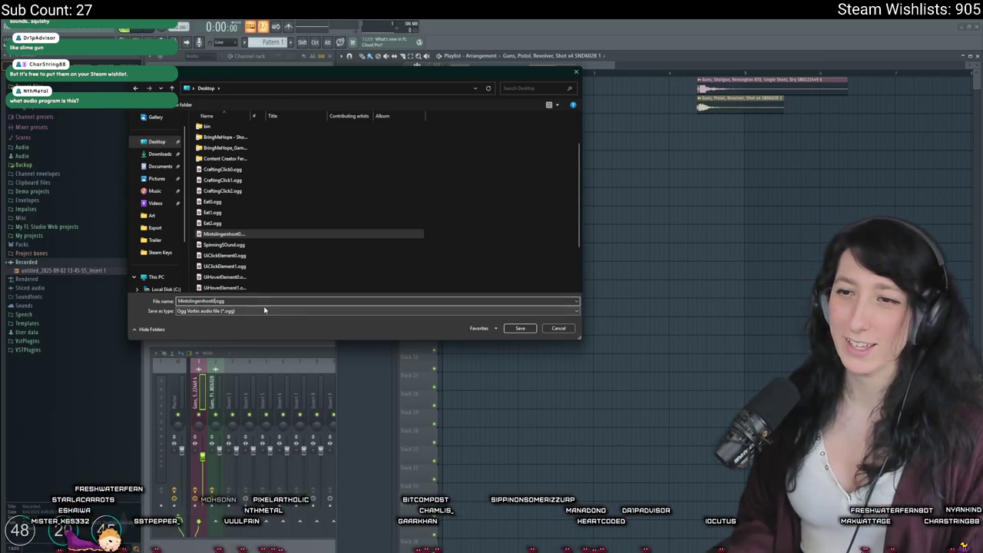
{"action": "key", "text": "Return"}
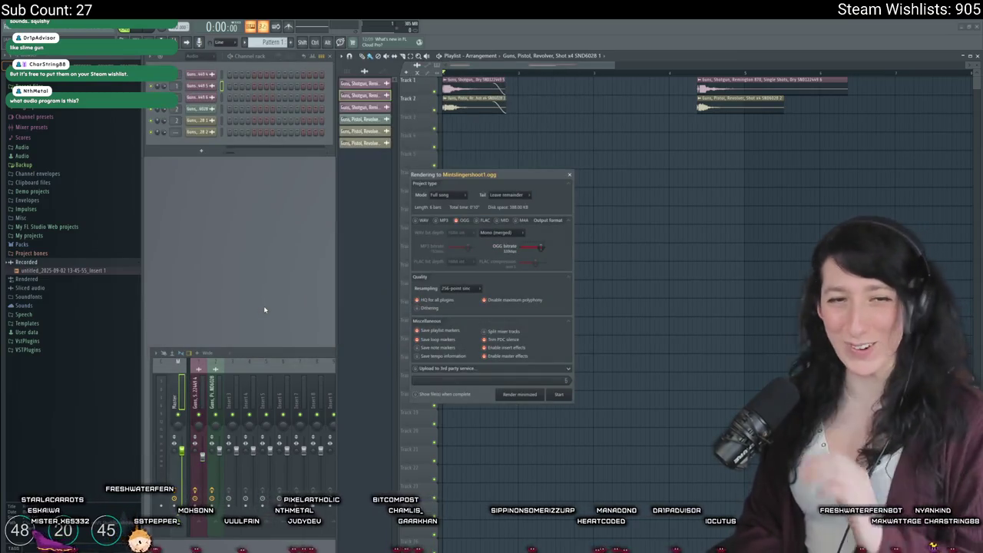
{"action": "key", "text": "Return"}
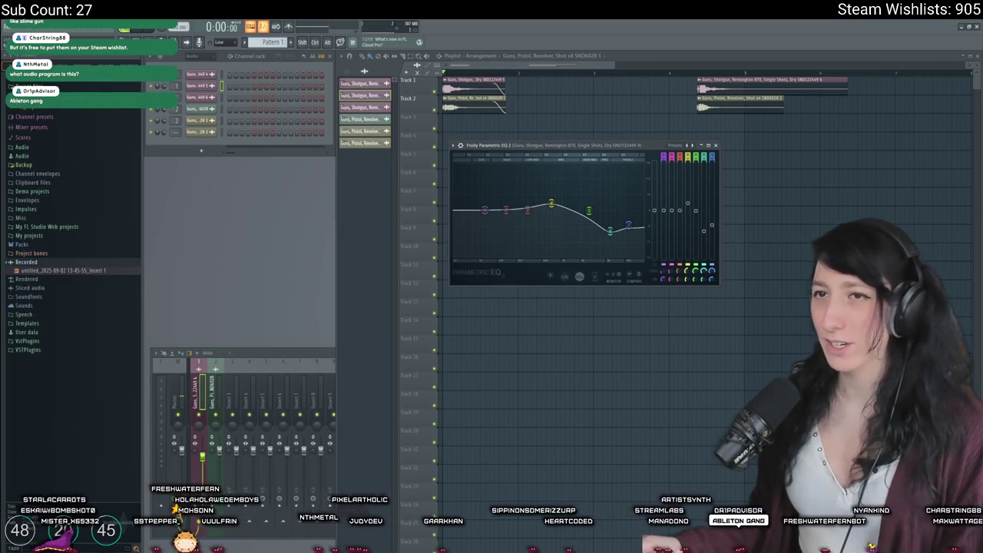
{"action": "key", "text": "ctrl+z"}
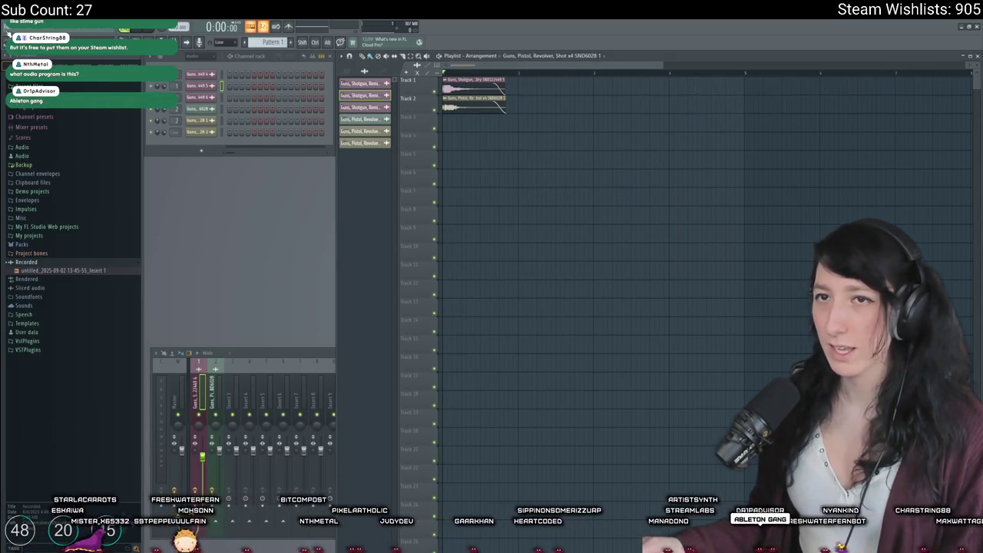
Re-export the shot as OGG to the Desktop, overwriting Mintslingershoot1.ogg.
{"action": "left_click", "coordinate": [8, 26]}
{"action": "mouse_move", "coordinate": [31, 114]}
{"action": "left_click", "coordinate": [118, 139]}
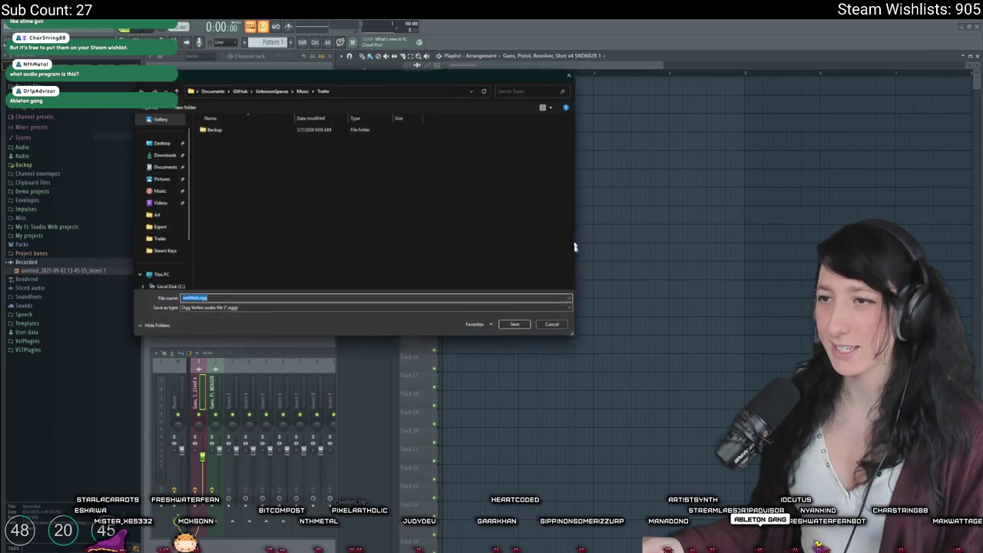
{"action": "left_click", "coordinate": [156, 141]}
{"action": "scroll", "coordinate": [246, 248], "scroll_direction": "down", "scroll_amount": 4}
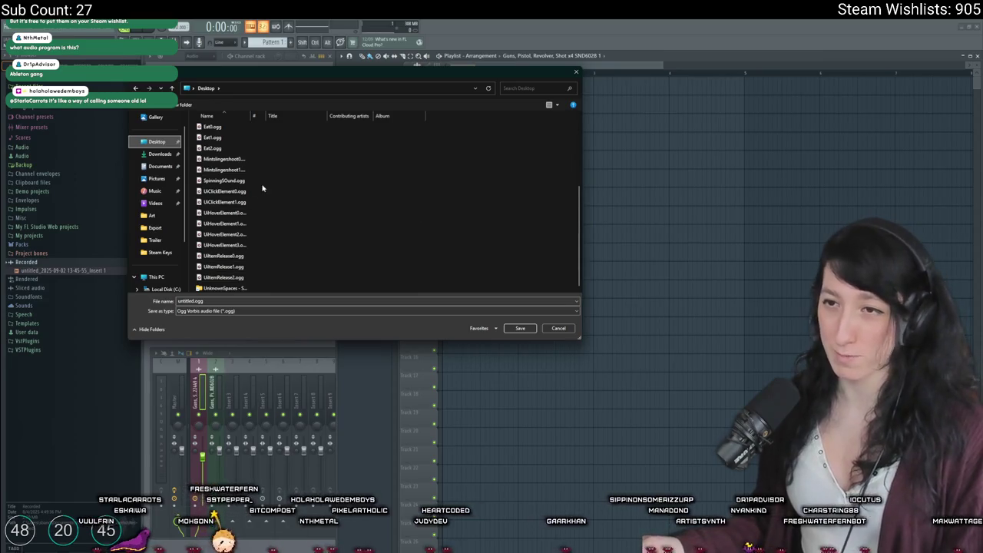
{"action": "double_click", "coordinate": [263, 169]}
{"action": "left_click", "coordinate": [511, 291]}
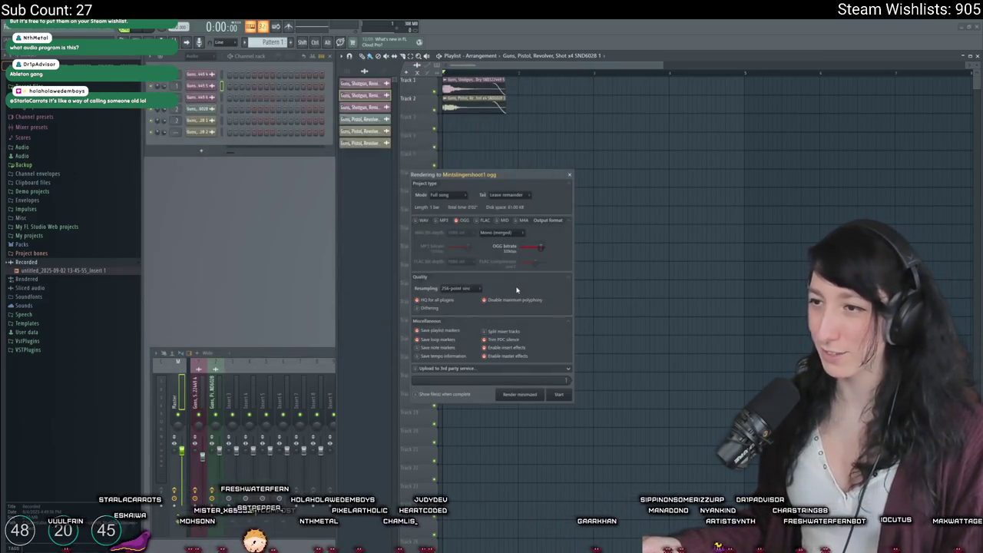
{"action": "left_click", "coordinate": [556, 394]}
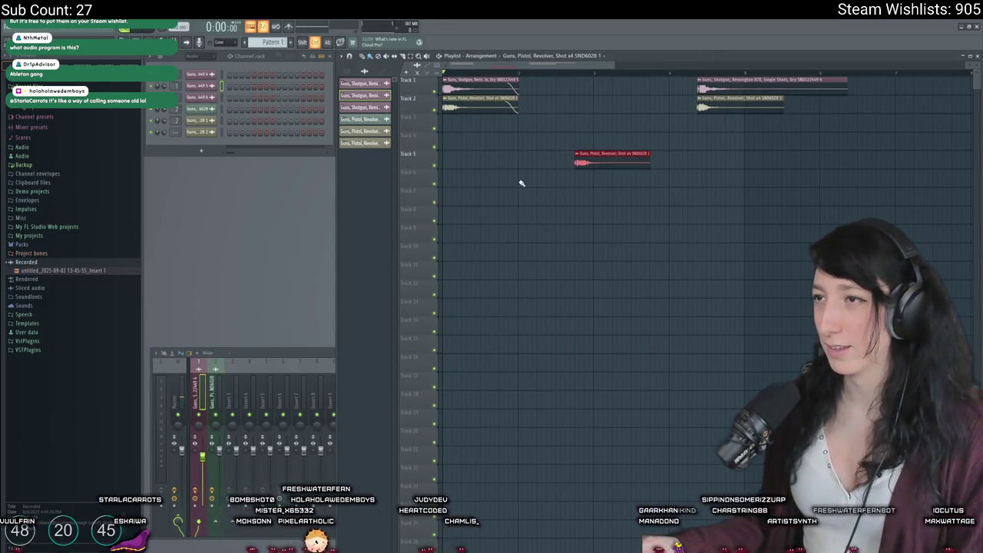
Duplicate the shotgun and revolver pair, delete the old groups, move the pair to bar 1, and shorten the Remington 870 clip.
{"action": "key", "text": "ctrl+v"}
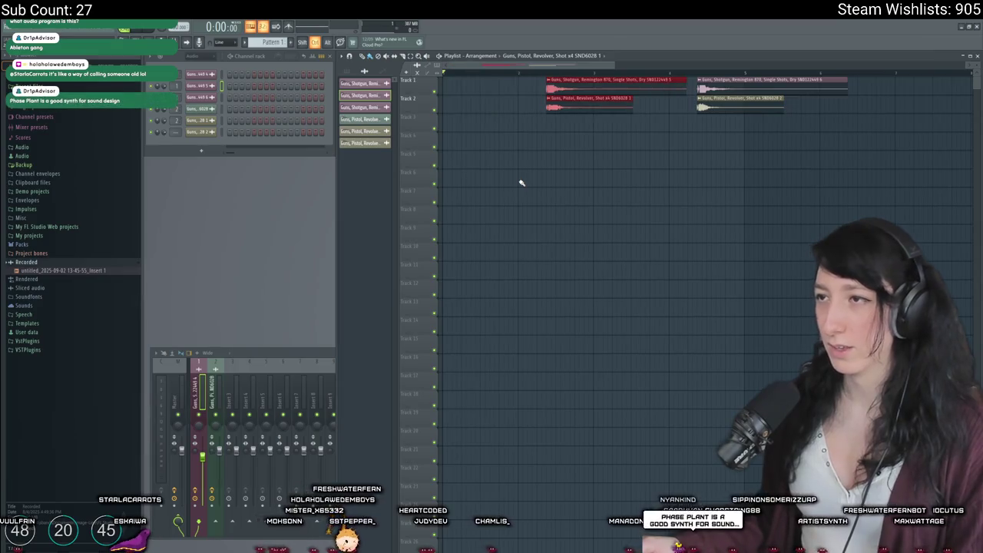
{"action": "left_click_drag", "start_coordinate": [567, 150], "coordinate": [442, 77]}
{"action": "key", "text": "Delete"}
{"action": "left_click_drag", "start_coordinate": [722, 92], "coordinate": [467, 91]}
{"action": "left_click", "coordinate": [565, 114]}
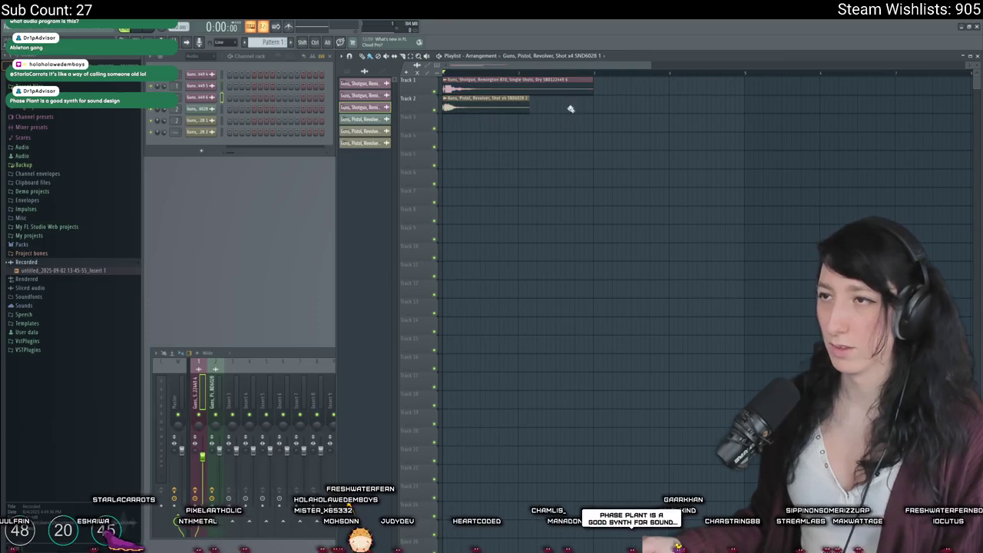
{"action": "mouse_move", "coordinate": [592, 79]}
{"action": "left_mouse_down"}
{"action": "mouse_move", "coordinate": [531, 80]}
{"action": "mouse_move", "coordinate": [513, 100]}
{"action": "left_mouse_up"}
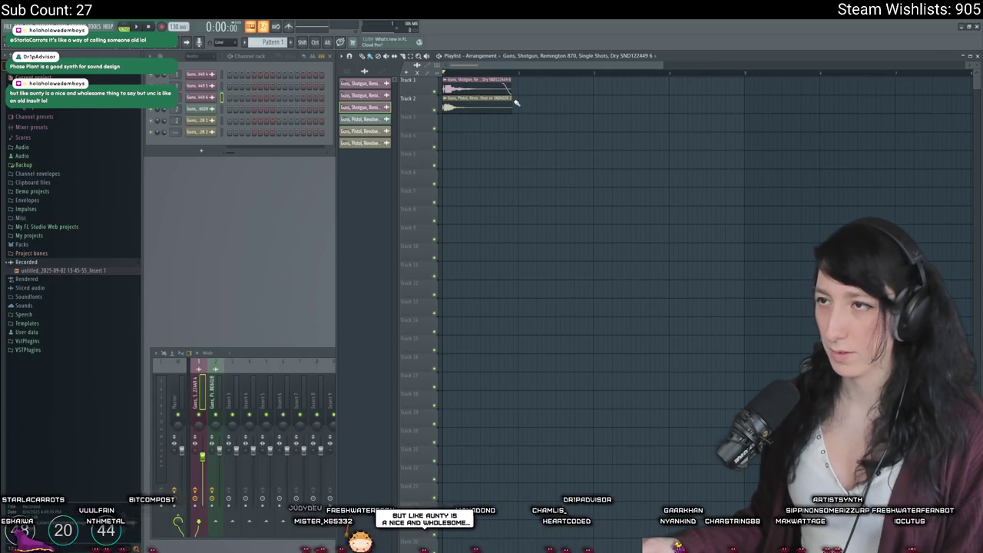
Audition the shot and remove the stray Revolver clip from track 7.
{"action": "left_click", "coordinate": [510, 101]}
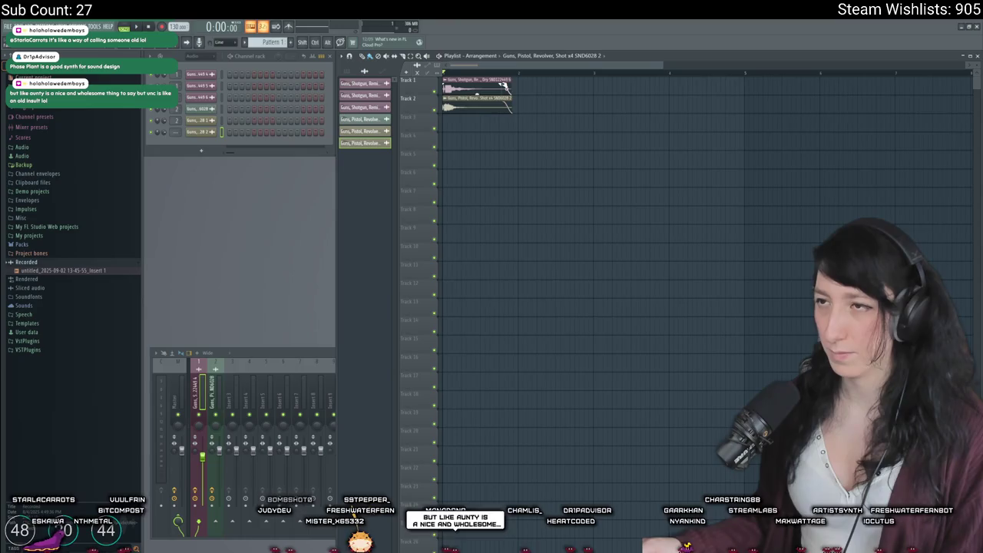
{"action": "left_click", "coordinate": [717, 193]}
{"action": "key", "text": "space"}
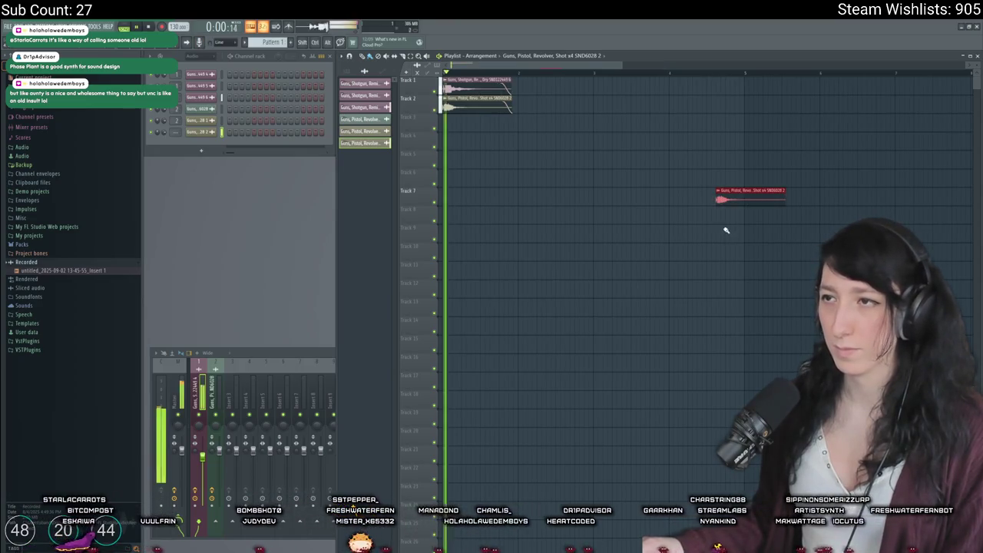
{"action": "key", "text": "space"}
{"action": "right_click", "coordinate": [739, 194]}
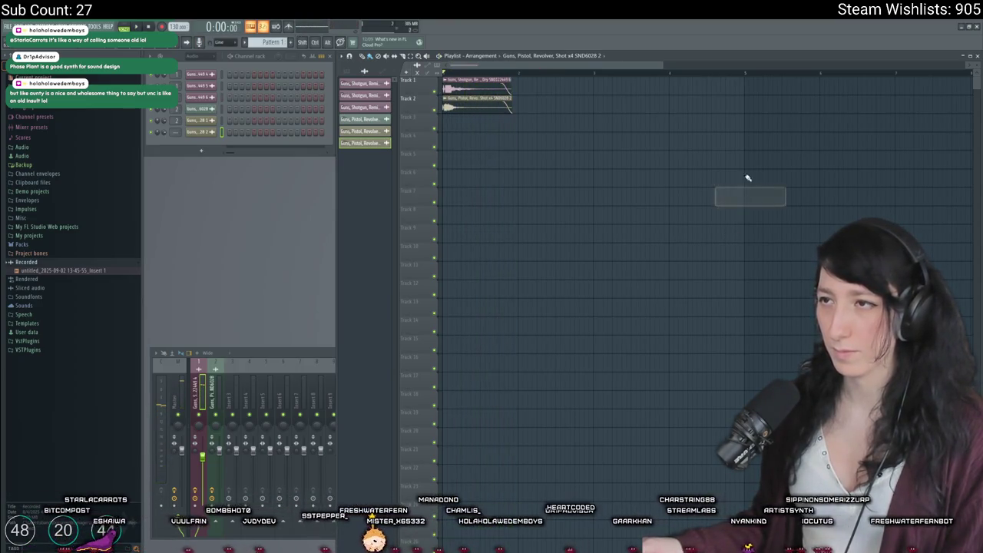
{"action": "left_click", "coordinate": [7, 26]}
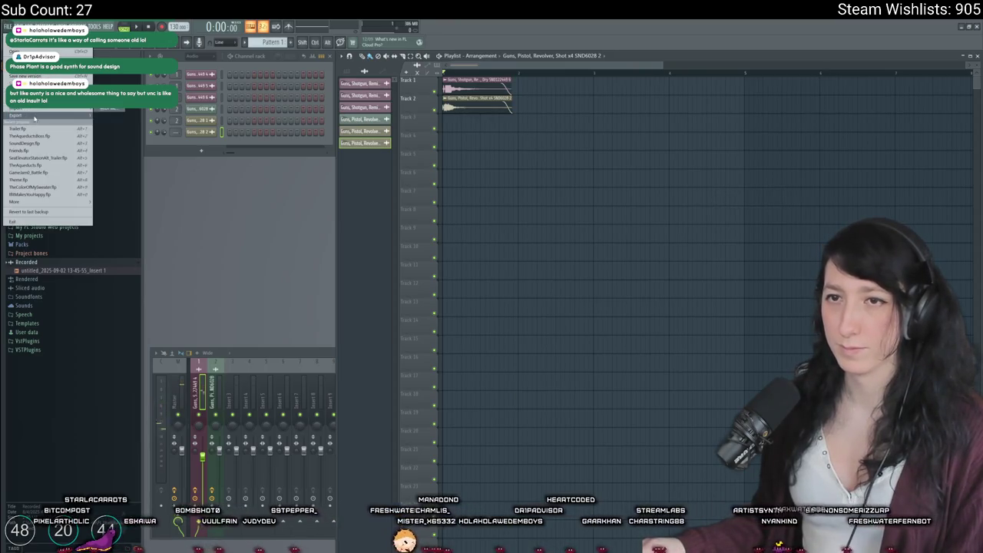
Render the shot as an OGG file named Mintslingershoot2.ogg on the Desktop, then switch to GameMaker.
{"action": "mouse_move", "coordinate": [46, 115]}
{"action": "left_click", "coordinate": [108, 135]}
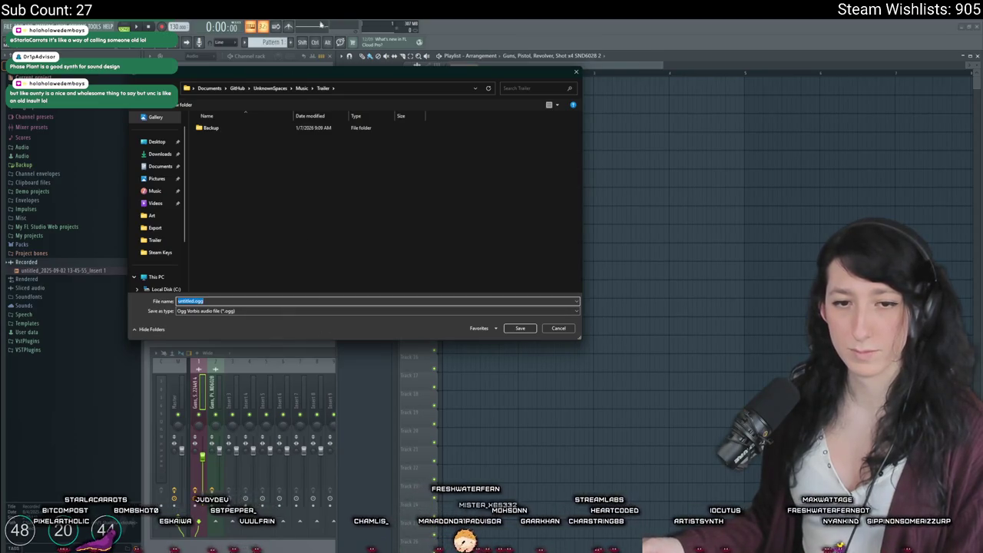
{"action": "left_click", "coordinate": [157, 142]}
{"action": "scroll", "coordinate": [268, 213], "scroll_direction": "down", "scroll_amount": 5}
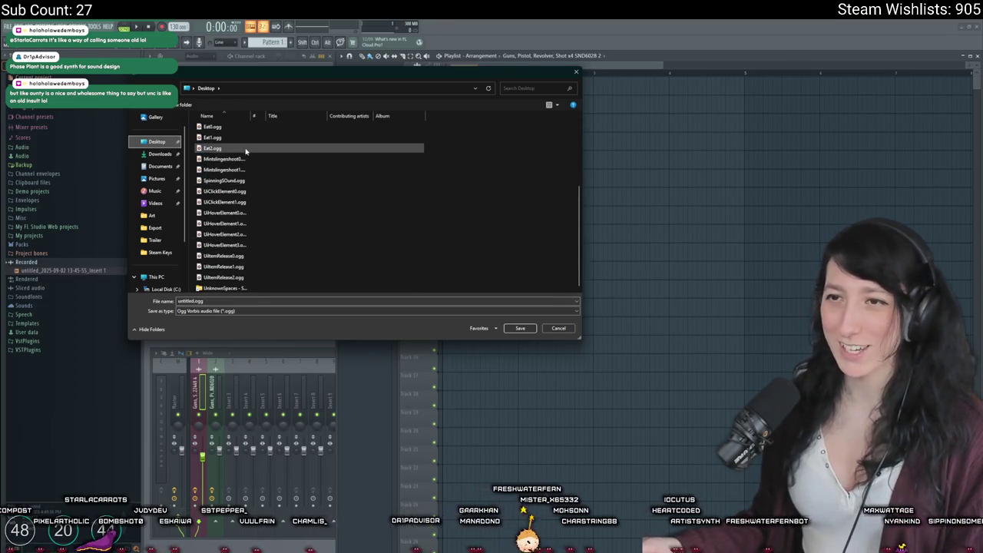
{"action": "left_click", "coordinate": [223, 169]}
{"action": "left_click", "coordinate": [226, 301]}
{"action": "left_click", "coordinate": [225, 301]}
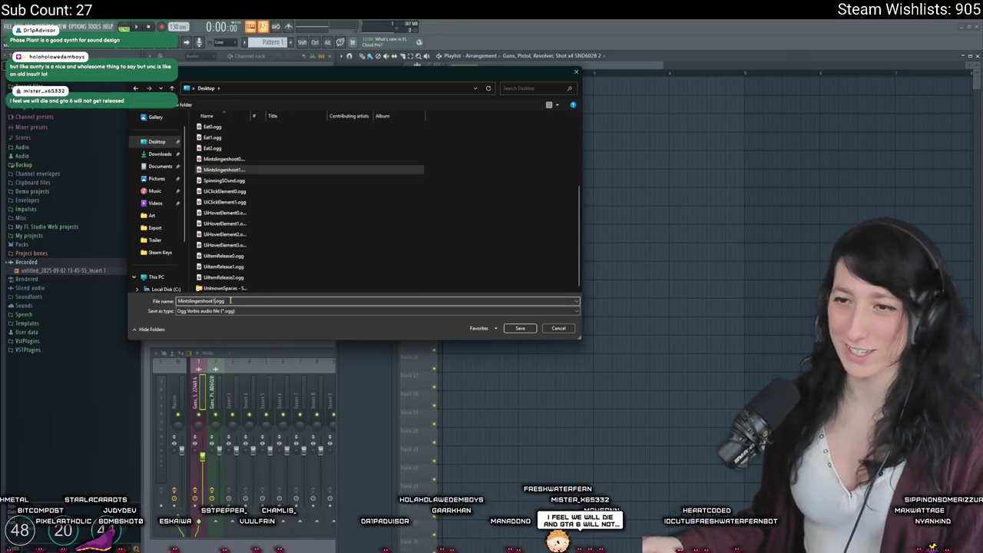
{"action": "key", "text": "BackSpace"}
{"action": "type", "text": "2"}
{"action": "key", "text": "Return"}
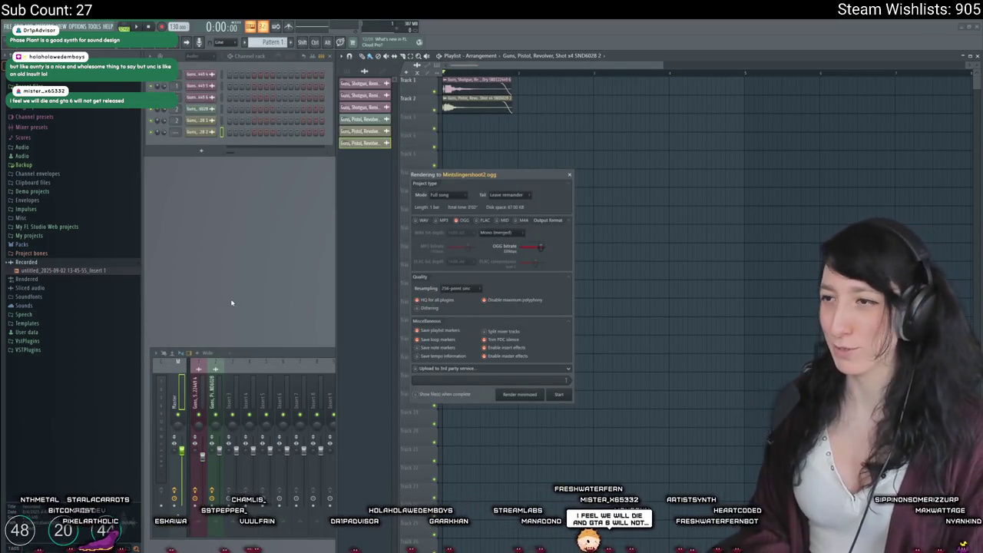
{"action": "key", "text": "Return"}
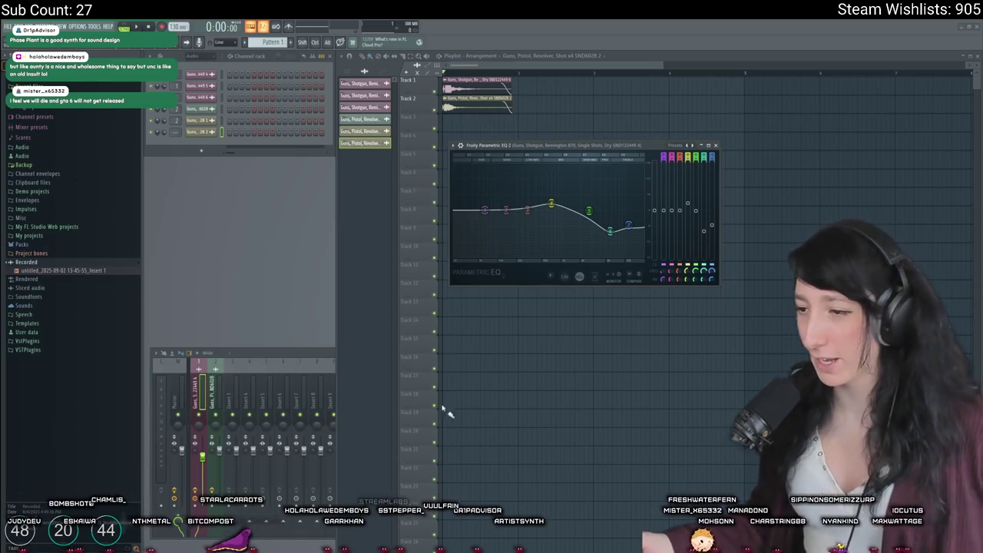
{"action": "key", "text": "alt+Tab"}
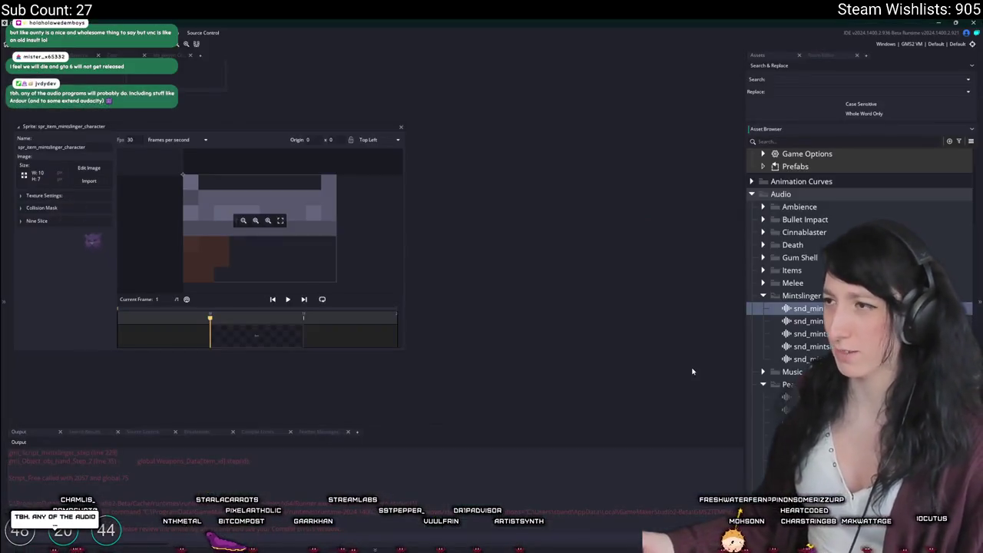
Load the rendered Mintslingershoot file from the Desktop as snd_mintslinger_shoot0's audio.
{"action": "double_click", "coordinate": [803, 334]}
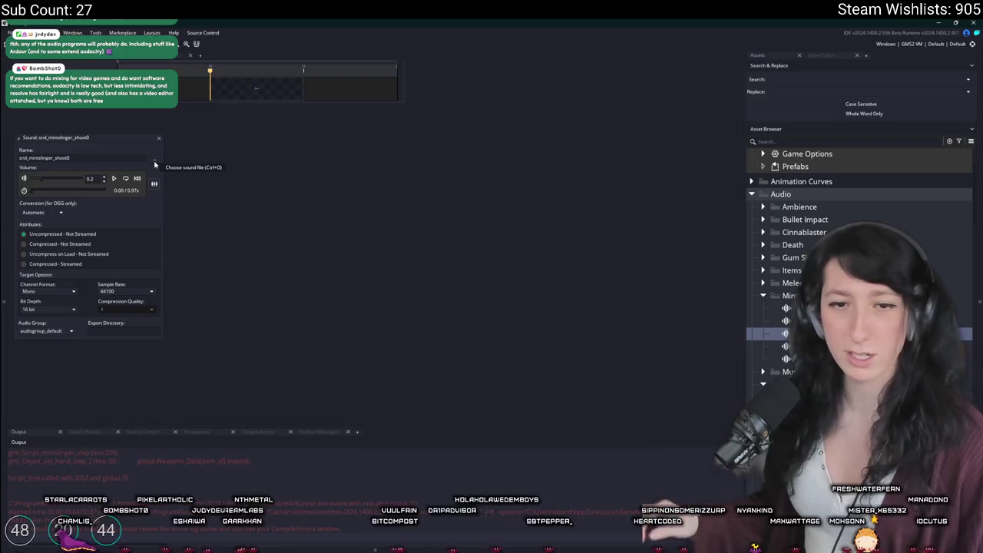
{"action": "mouse_move", "coordinate": [281, 172]}
{"action": "left_mouse_down"}
{"action": "mouse_move", "coordinate": [362, 248]}
{"action": "mouse_move", "coordinate": [395, 245]}
{"action": "left_mouse_up"}
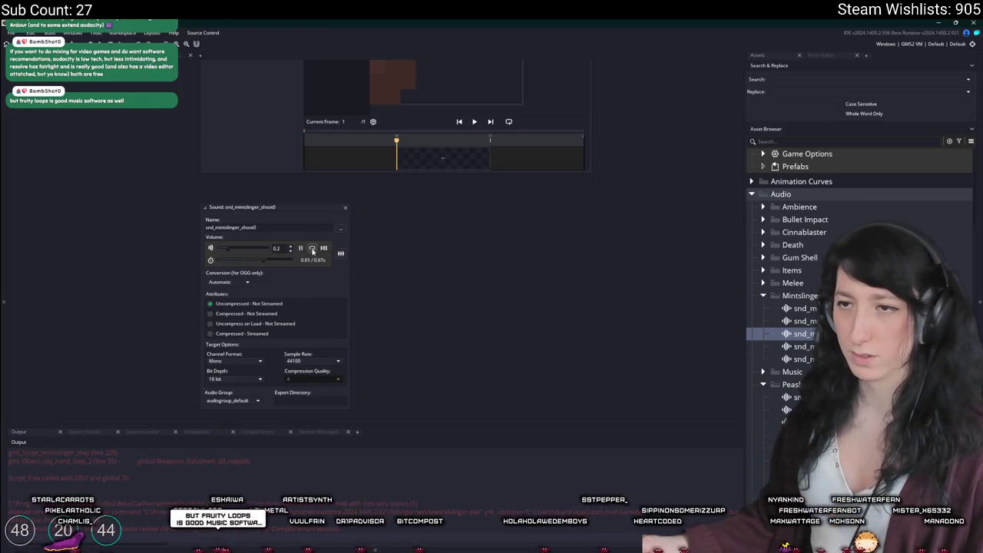
{"action": "left_click", "coordinate": [341, 230]}
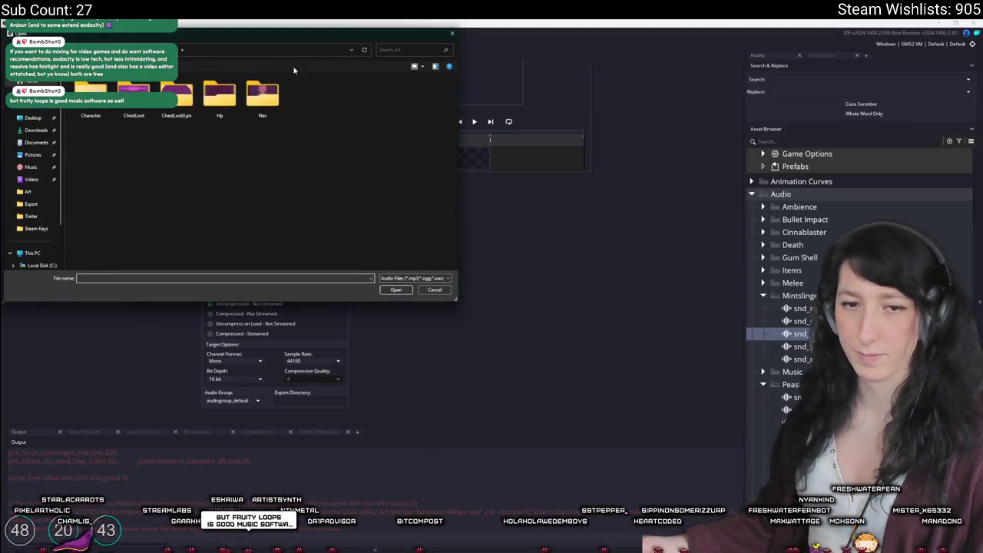
{"action": "left_click", "coordinate": [32, 117]}
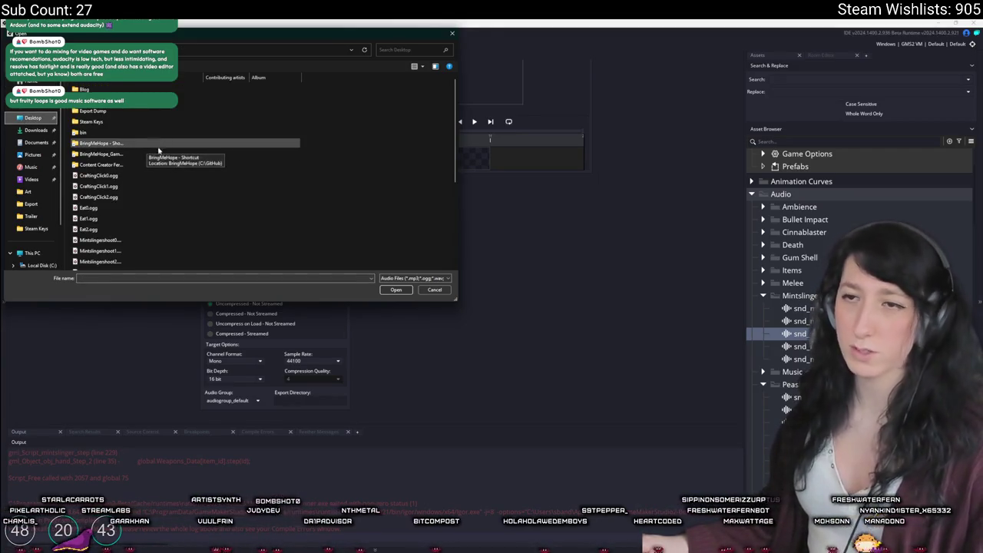
{"action": "scroll", "coordinate": [154, 181], "scroll_direction": "down", "scroll_amount": 2}
{"action": "double_click", "coordinate": [152, 182]}
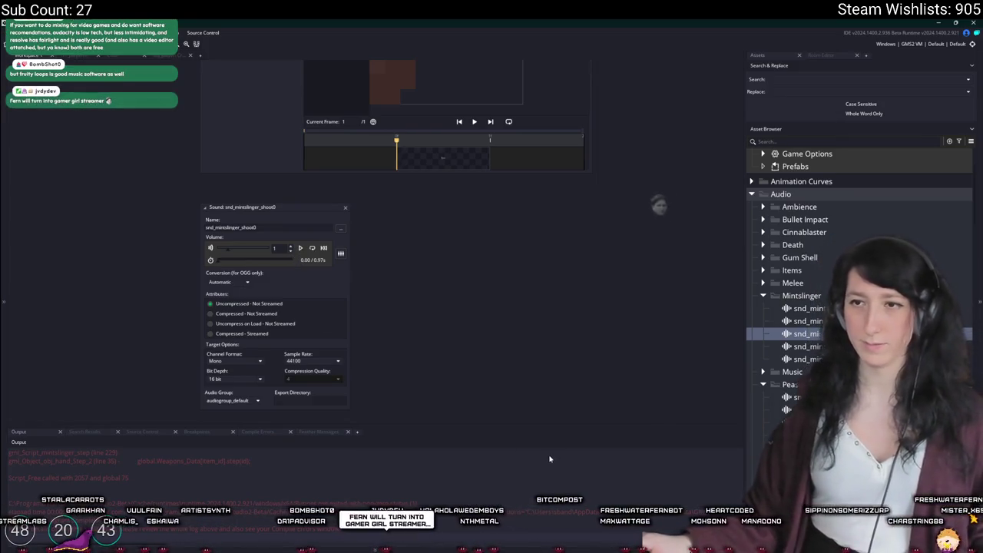
{"action": "key", "text": "alt+Tab"}
Check FL Studio's audio device settings, then return to GameMaker.
{"action": "left_click", "coordinate": [77, 27]}
{"action": "left_click", "coordinate": [92, 123]}
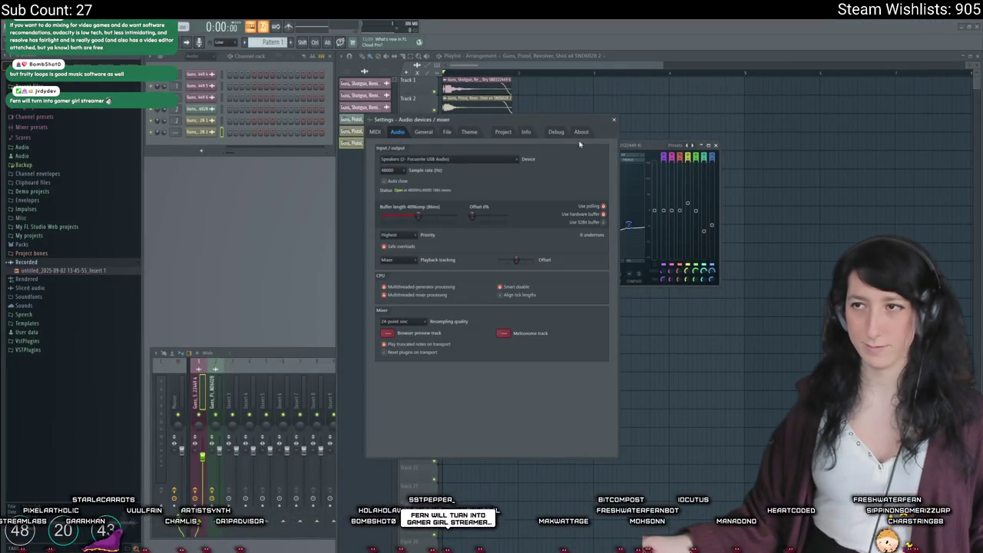
{"action": "left_click", "coordinate": [615, 121]}
{"action": "key", "text": "alt+Tab"}
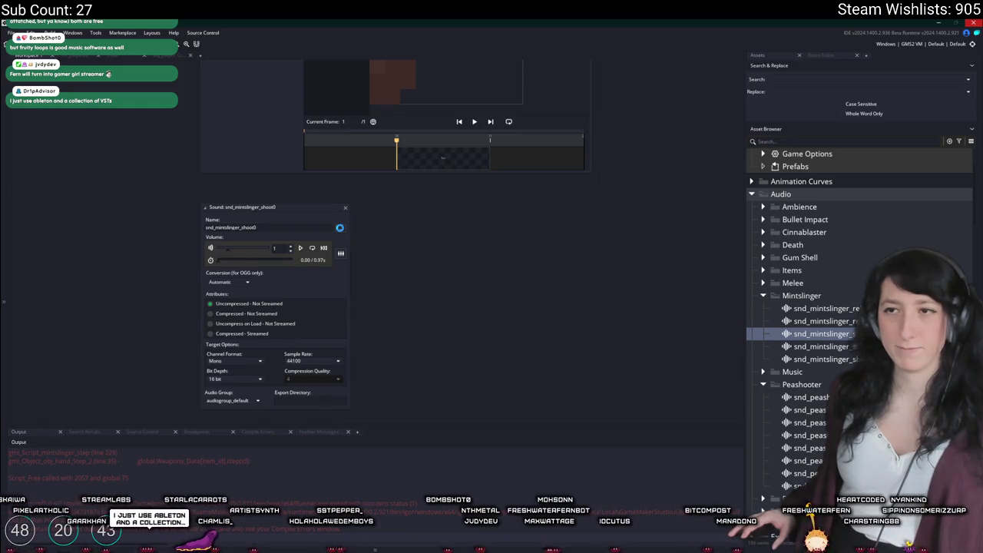
{"action": "key", "text": "alt+Tab"}
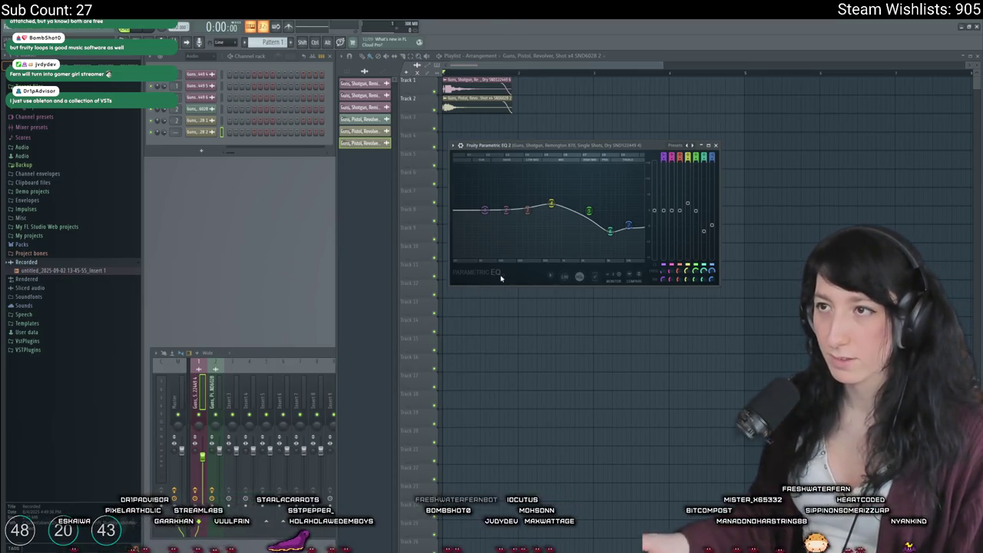
{"action": "key", "text": "alt+Tab"}
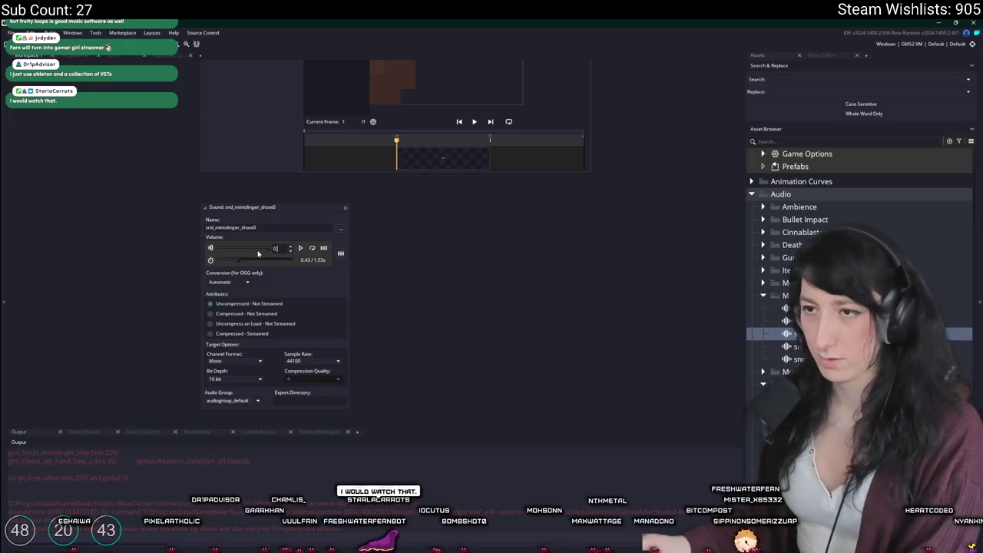
Preview the updated shoot0 sound, close it, and open snd_mintslinger_shoot1.
{"action": "left_click", "coordinate": [301, 248]}
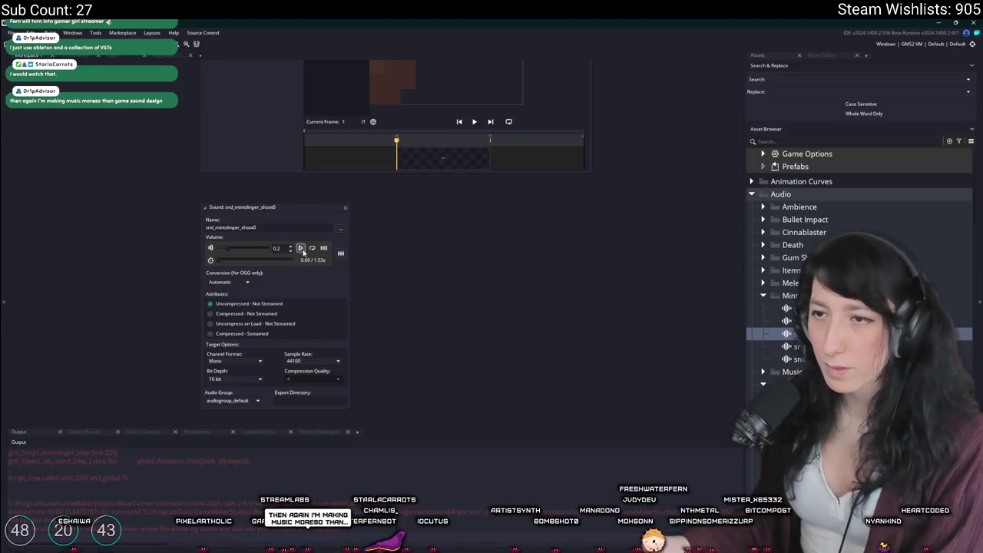
{"action": "left_click", "coordinate": [346, 208]}
{"action": "key", "text": "Down"}
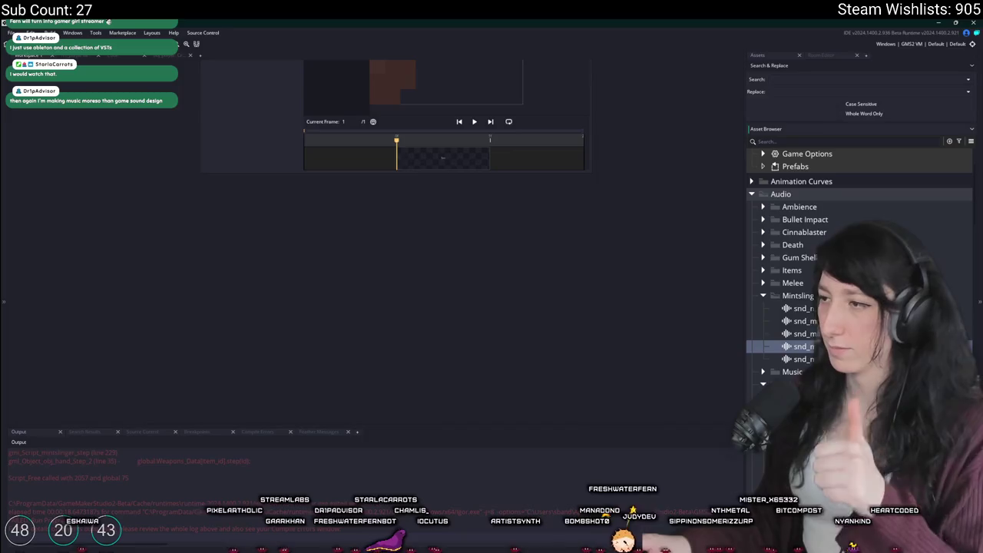
{"action": "key", "text": "Return"}
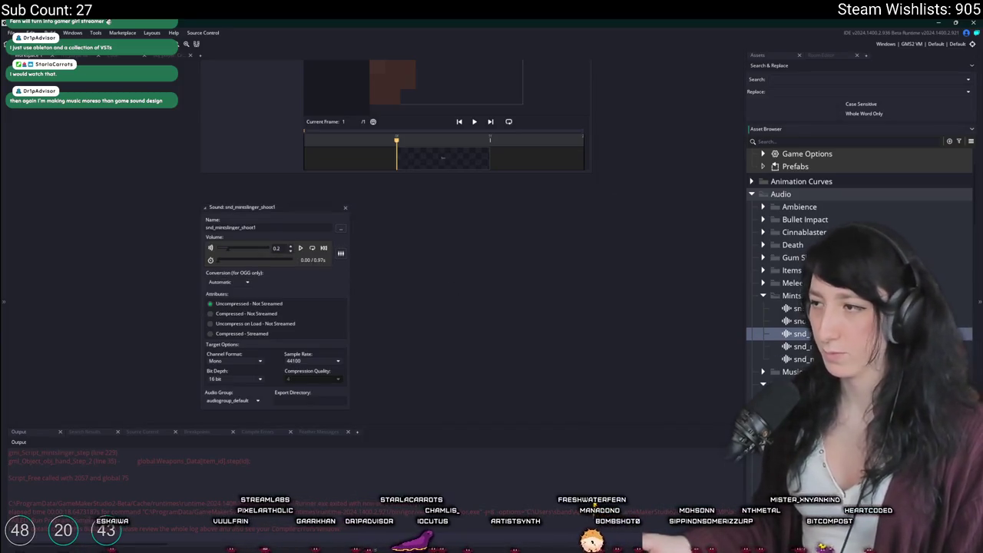
{"action": "scroll", "coordinate": [299, 332], "scroll_direction": "down", "scroll_amount": 3}
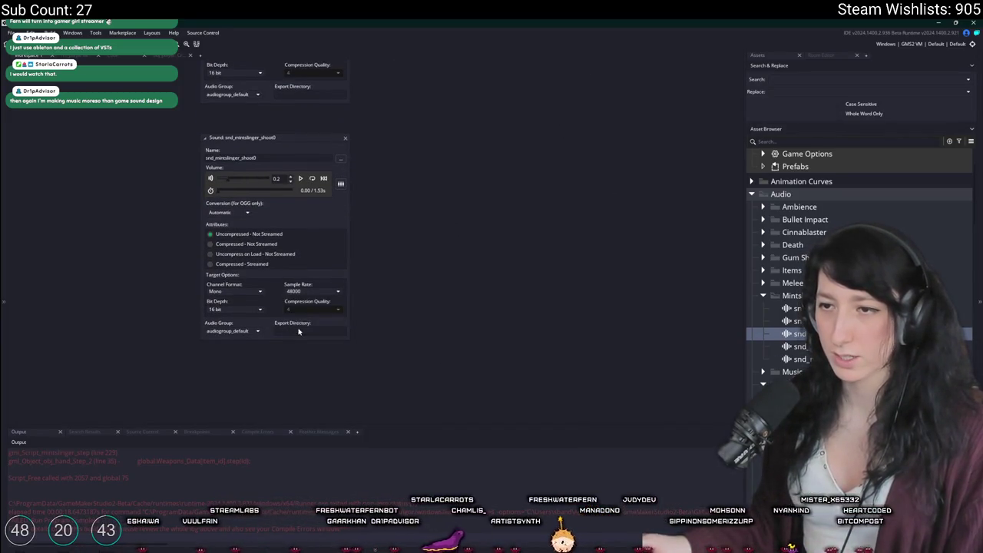
Give shoot1 a 48000 Hz sample rate, the Mintslingershoot1 audio, and volume 0.2.
{"action": "left_click", "coordinate": [346, 139]}
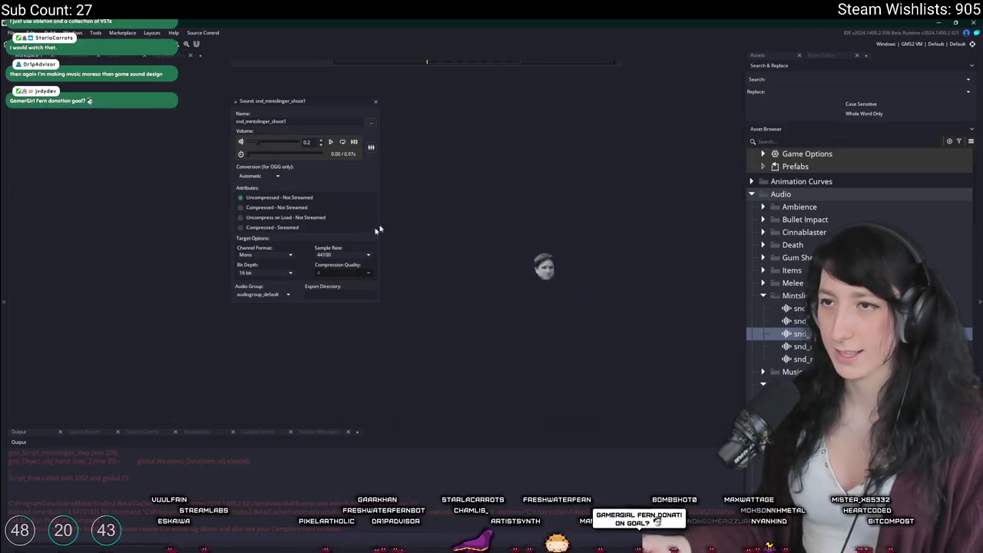
{"action": "left_click", "coordinate": [343, 255]}
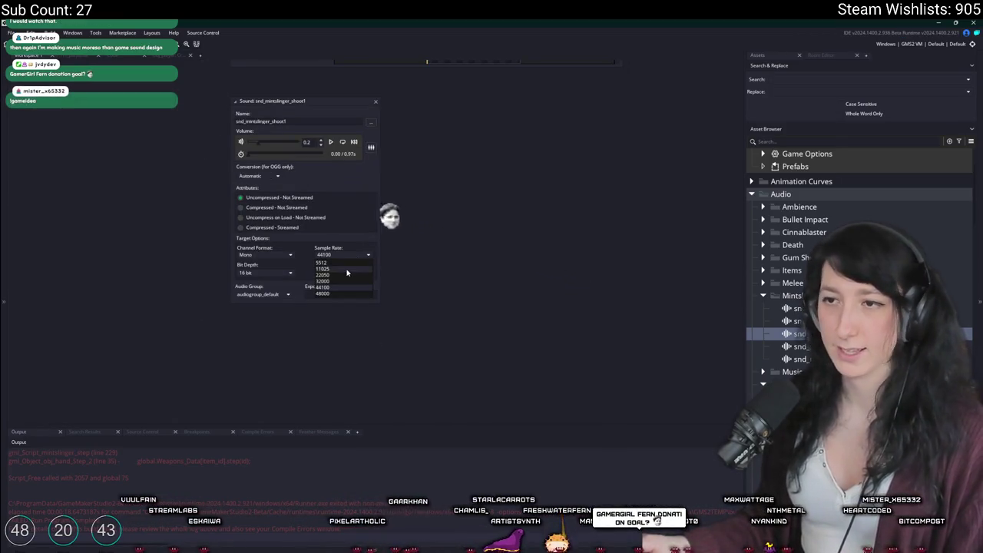
{"action": "left_click", "coordinate": [338, 294]}
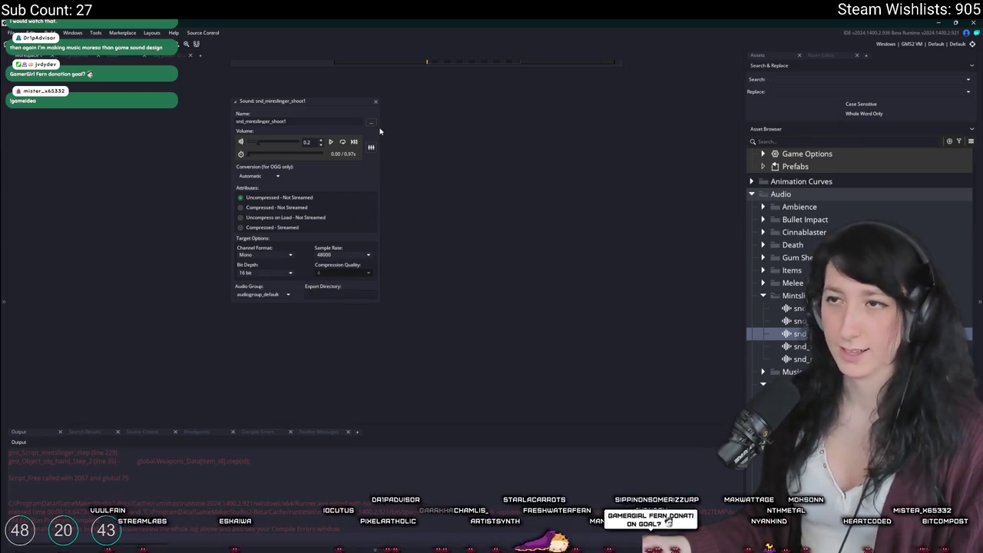
{"action": "scroll", "coordinate": [295, 240], "scroll_direction": "down", "scroll_amount": 3}
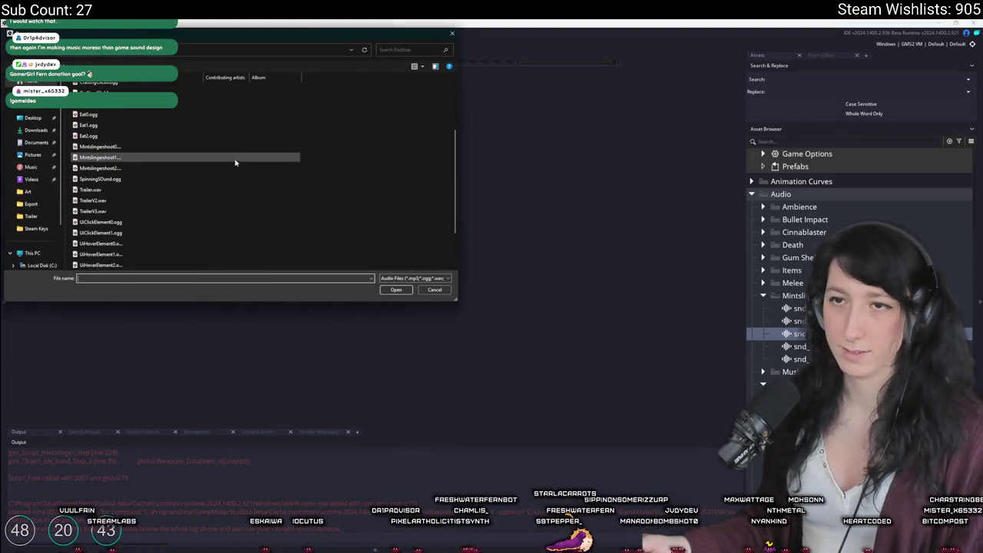
{"action": "double_click", "coordinate": [237, 162]}
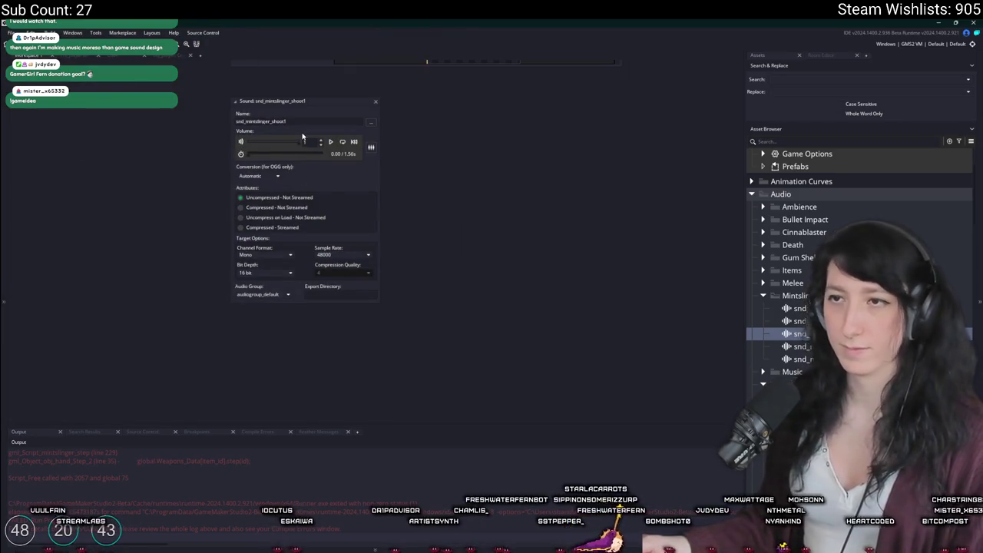
{"action": "left_click_drag", "start_coordinate": [299, 144], "coordinate": [258, 145]}
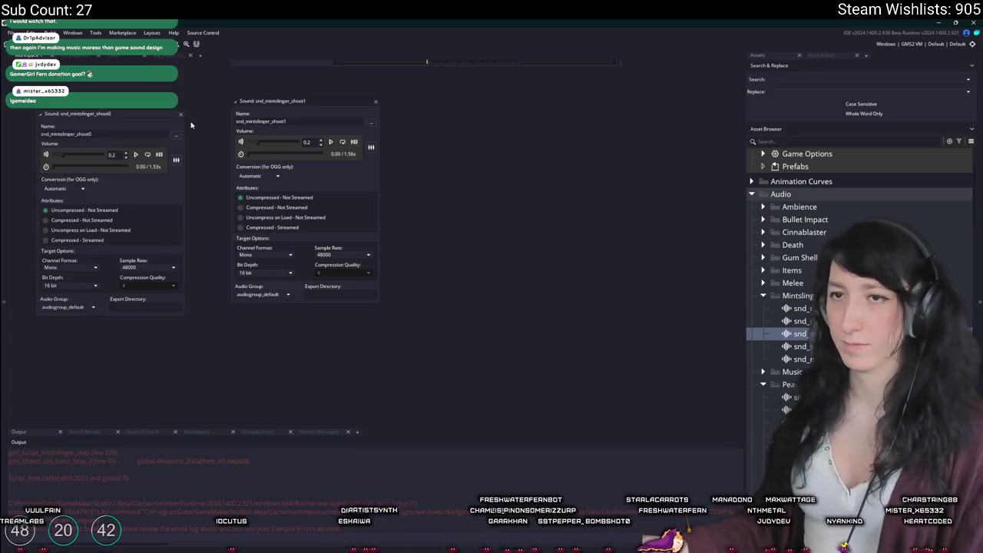
{"action": "left_click", "coordinate": [182, 116]}
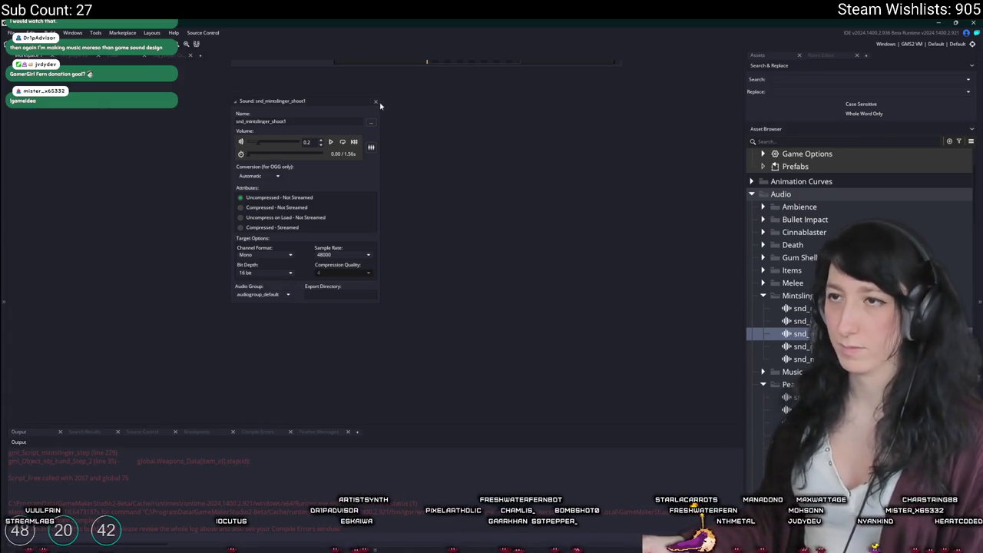
Give snd_mintslinger_shoot2 a 48000 Hz sample rate, the Mintslingershoot2 audio, and volume 0.2.
{"action": "double_click", "coordinate": [799, 359]}
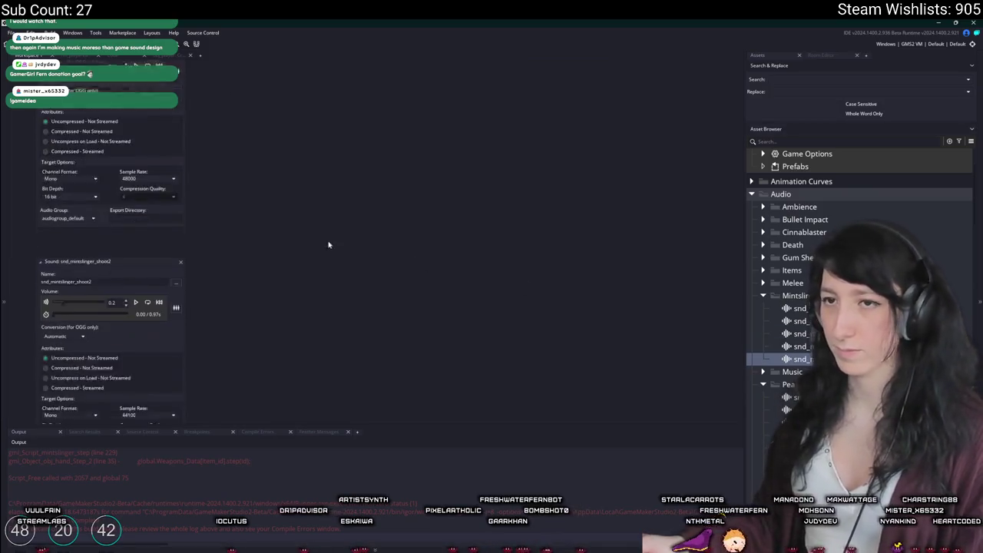
{"action": "left_click", "coordinate": [130, 290]}
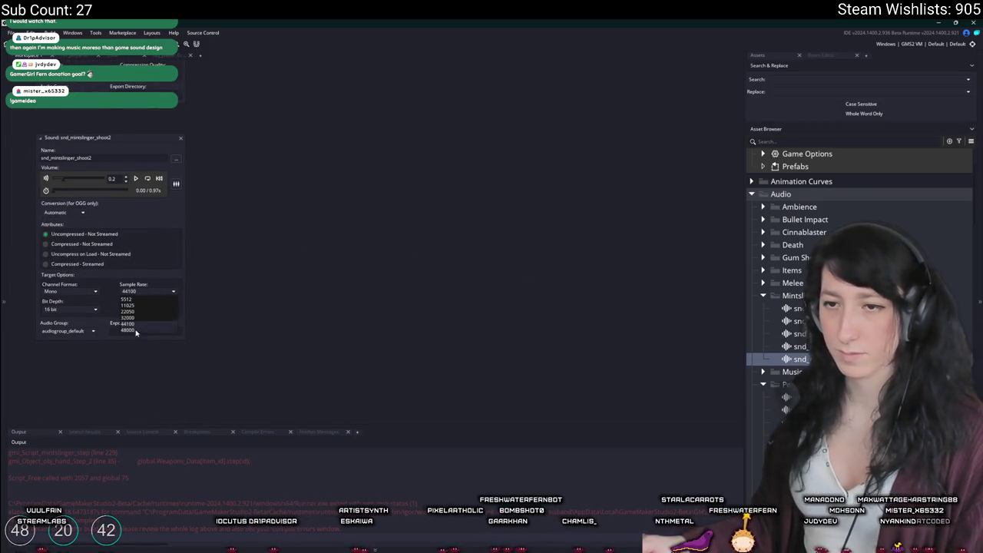
{"action": "left_click", "coordinate": [129, 331]}
{"action": "left_click", "coordinate": [176, 159]}
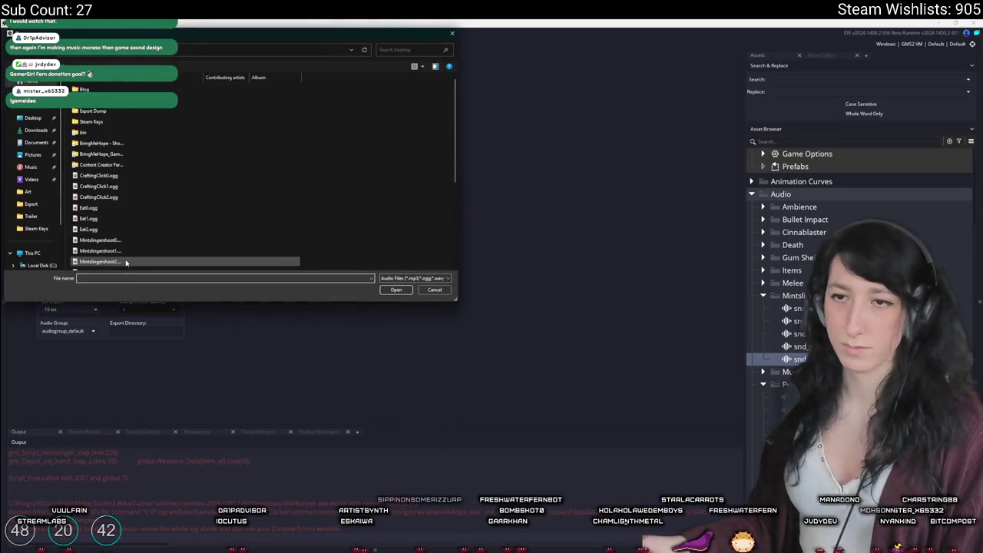
{"action": "double_click", "coordinate": [127, 262]}
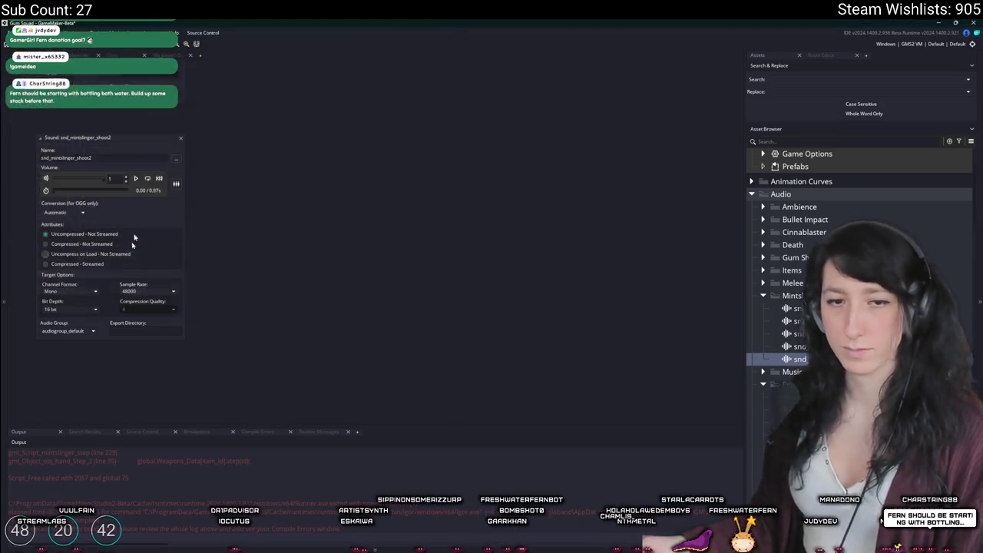
{"action": "left_click", "coordinate": [96, 179]}
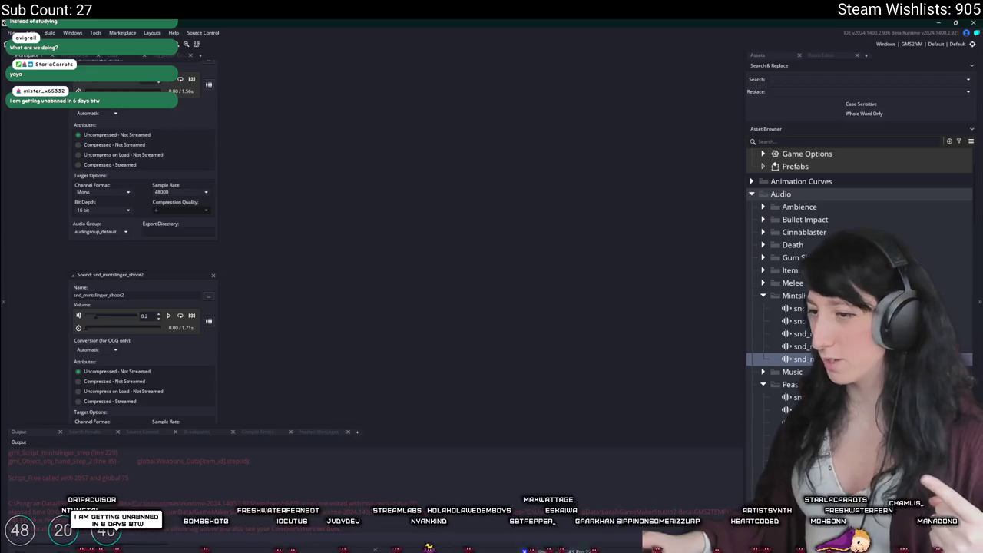
Switch from GameMaker to Soundly's 'pistol reload' search results.
{"action": "left_click", "coordinate": [582, 547]}
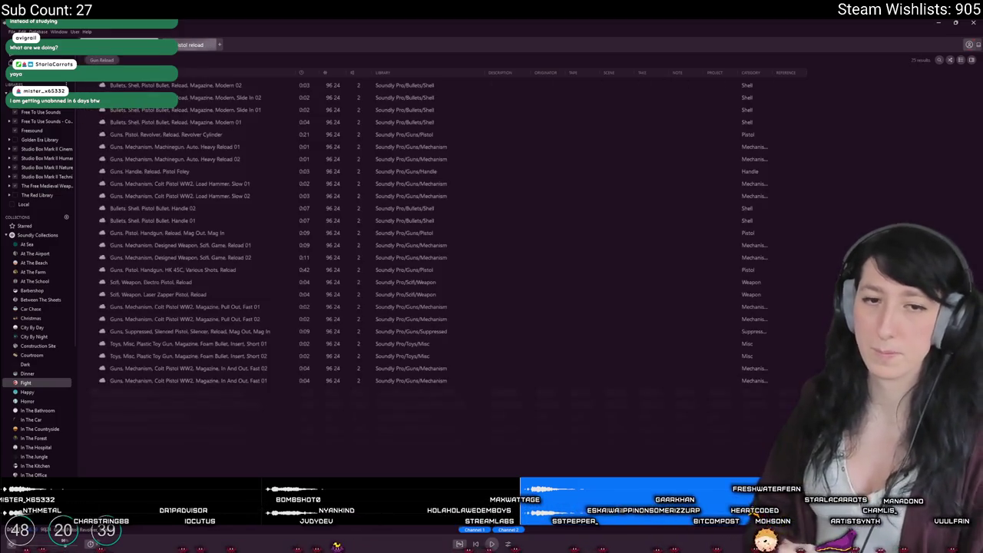
Audition the Magazine Modern 01/02 and, after adding 'eject', the In And Out Fast 01/02 sounds.
{"action": "left_click", "coordinate": [266, 86]}
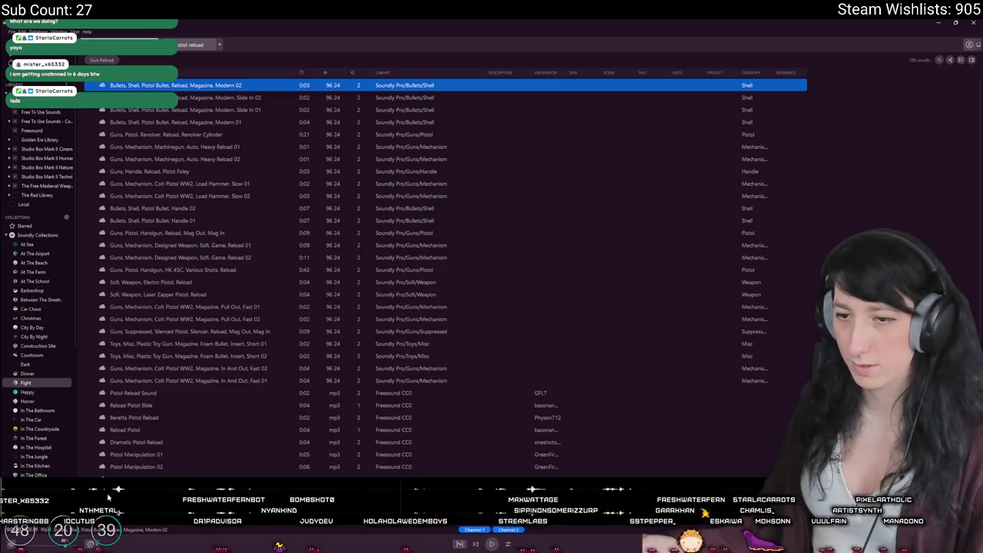
{"action": "left_click", "coordinate": [194, 122]}
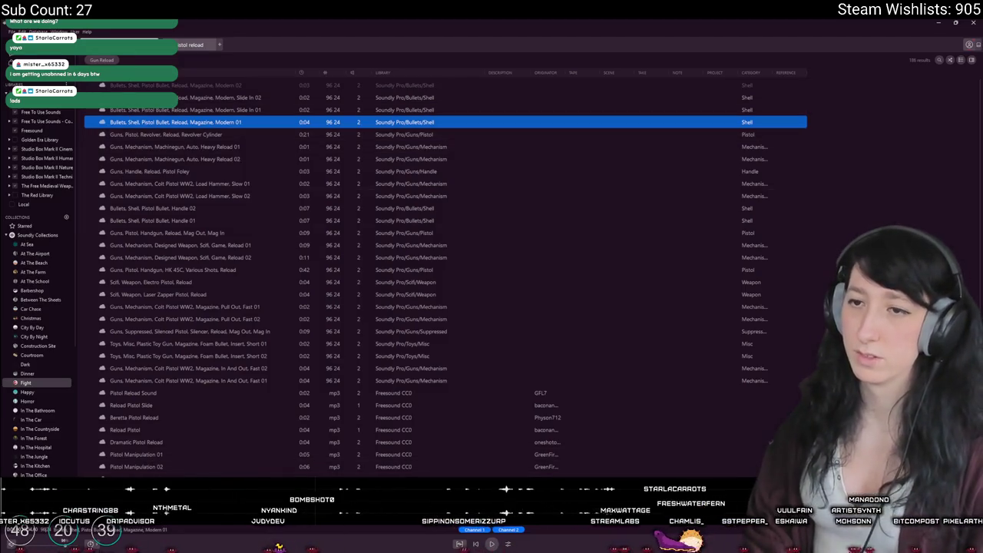
{"action": "type", "text": "eject"}
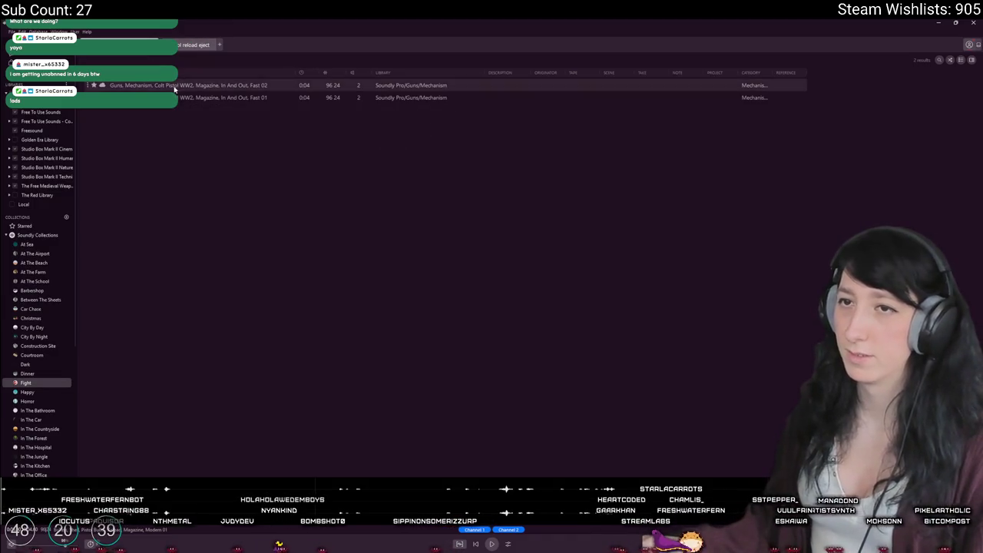
{"action": "left_click", "coordinate": [219, 98]}
{"action": "key", "text": "space"}
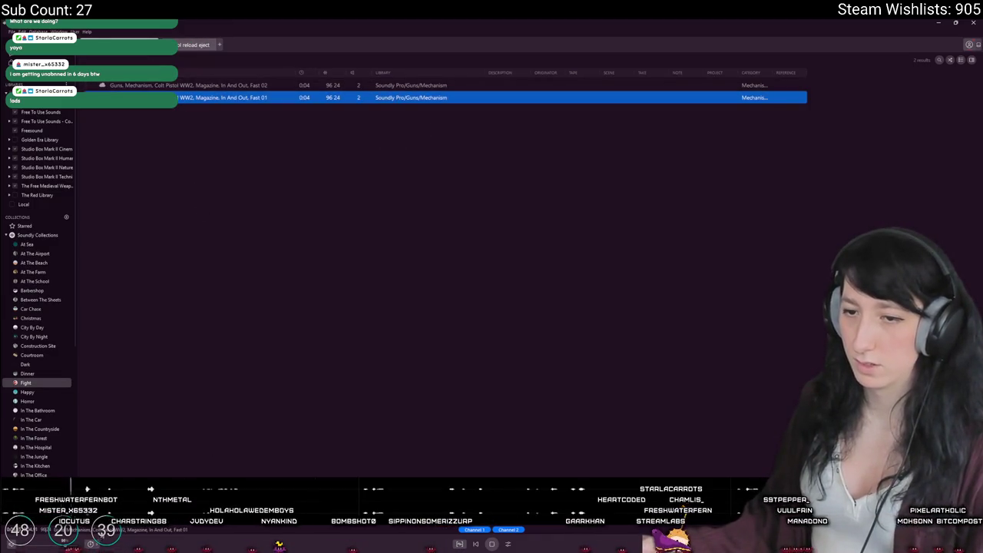
{"action": "key", "text": "Up"}
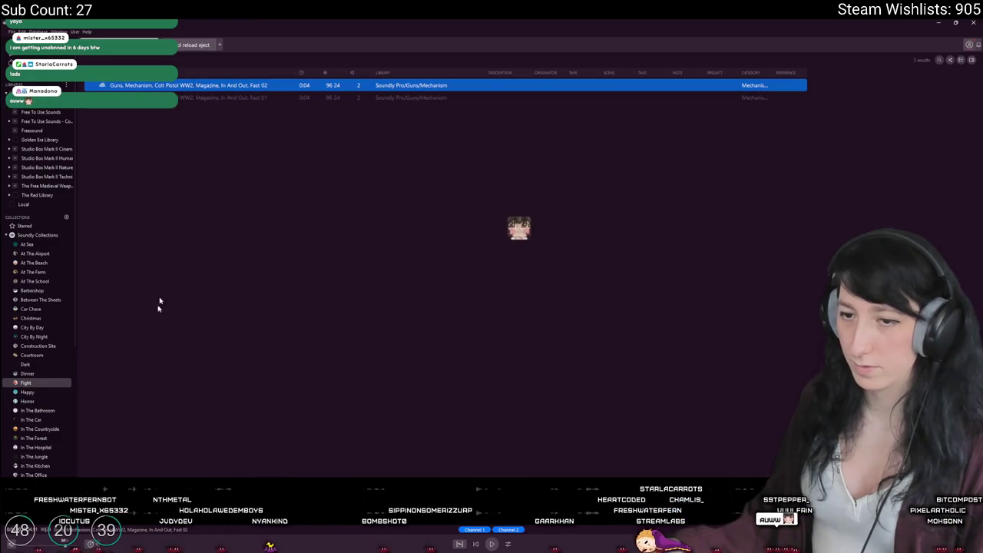
{"action": "key", "text": "space"}
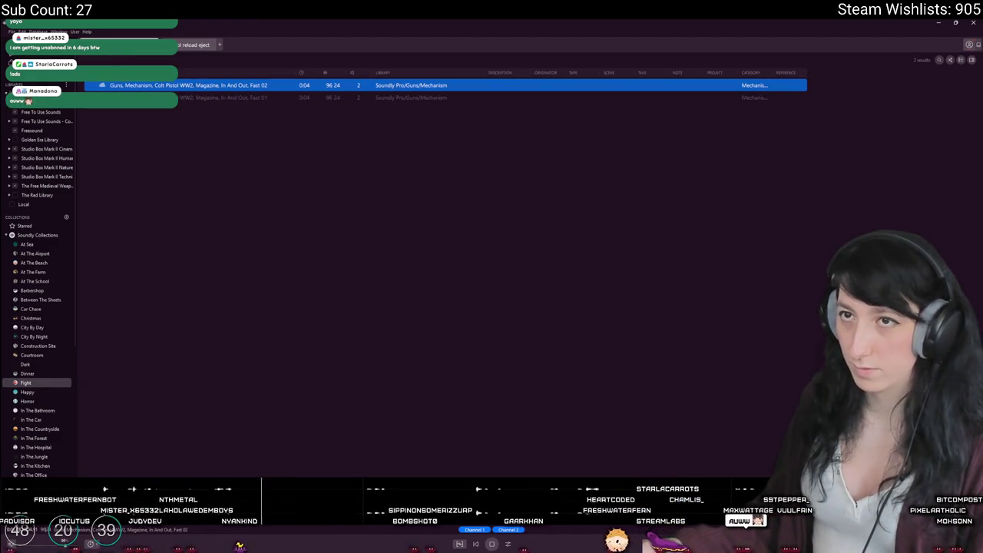
Add 'mag' to the search, pick Glock 19 Mag Insert, Eject, and bring up FL Studio.
{"action": "type", "text": "eject"}
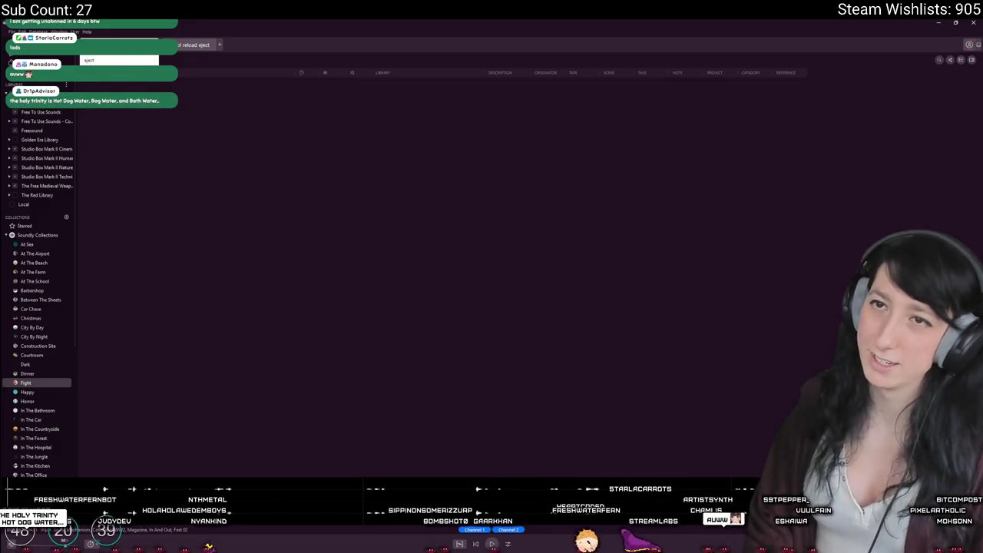
{"action": "key", "text": "Return"}
{"action": "type", "text": "mag"}
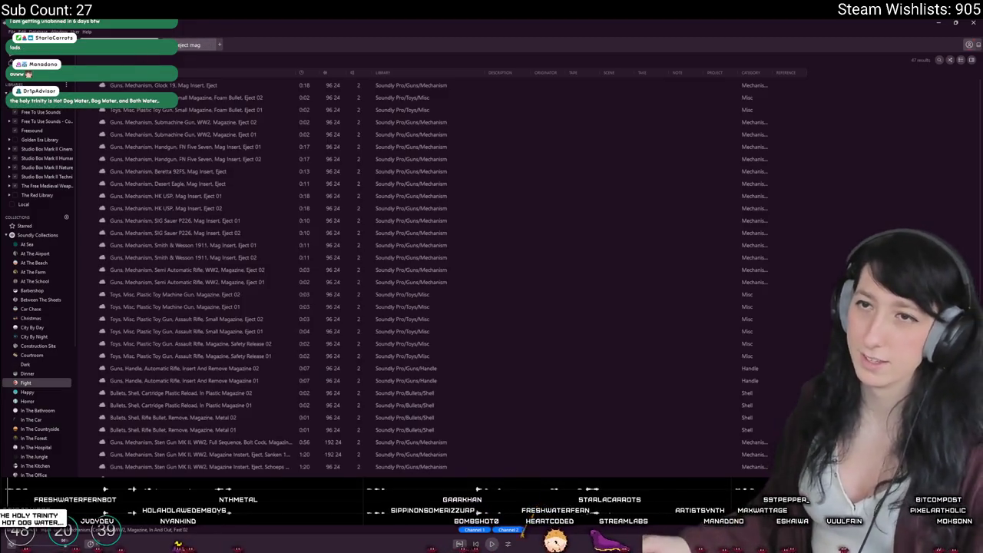
{"action": "left_click", "coordinate": [149, 86]}
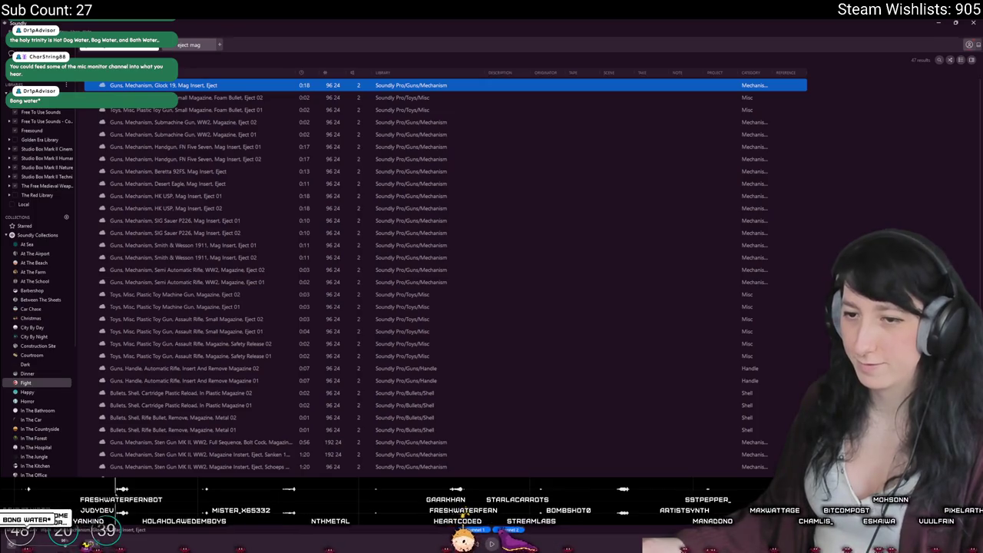
{"action": "key", "text": "alt+Tab"}
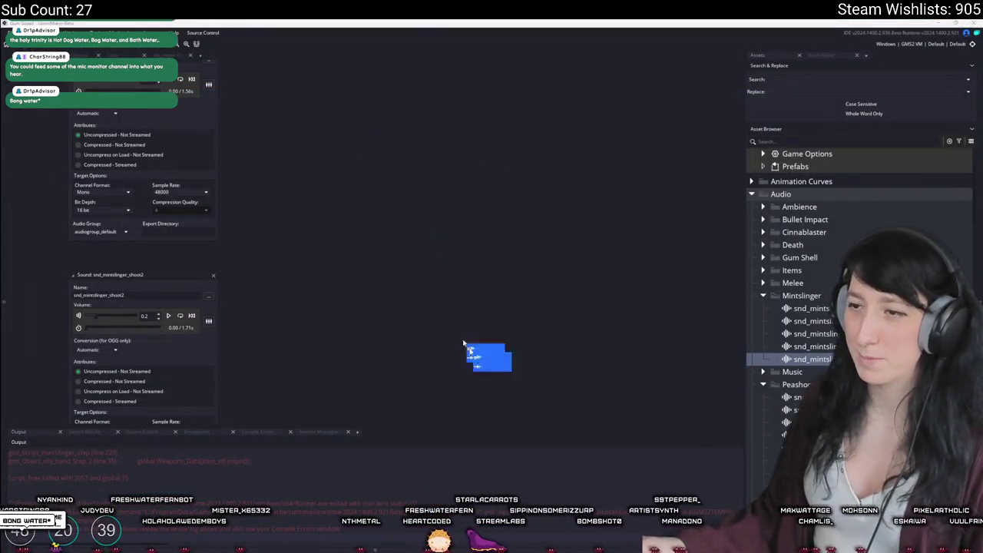
{"action": "key", "text": "alt+Tab"}
{"action": "key", "text": "alt+Tab"}
Replace the old playlist clips with the Glock 19 eject clip and play it.
{"action": "mouse_move", "coordinate": [504, 318]}
{"action": "left_mouse_down"}
{"action": "mouse_move", "coordinate": [531, 358]}
{"action": "mouse_move", "coordinate": [542, 351]}
{"action": "mouse_move", "coordinate": [498, 188]}
{"action": "mouse_move", "coordinate": [470, 138]}
{"action": "mouse_move", "coordinate": [470, 84]}
{"action": "left_mouse_up"}
{"action": "right_click", "coordinate": [476, 98]}
{"action": "right_click", "coordinate": [476, 81]}
{"action": "key", "text": "space"}
{"action": "key", "text": "space"}
{"action": "left_click", "coordinate": [197, 394]}
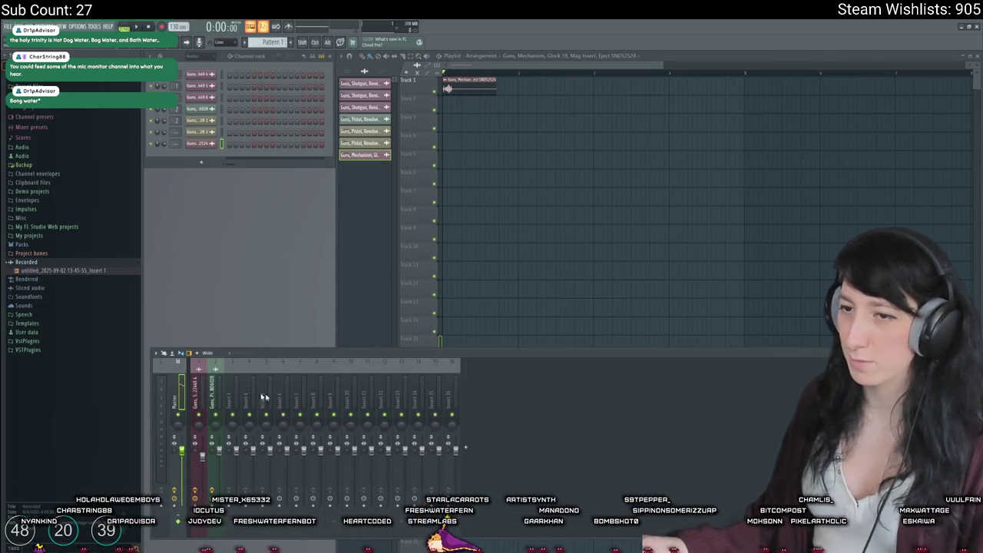
Route the Glock 19 sample to mixer insert 3 with Fruity Parametric EQ 2, dipping band 6 and boosting band 3.
{"action": "left_click", "coordinate": [205, 146]}
{"action": "left_click", "coordinate": [485, 89]}
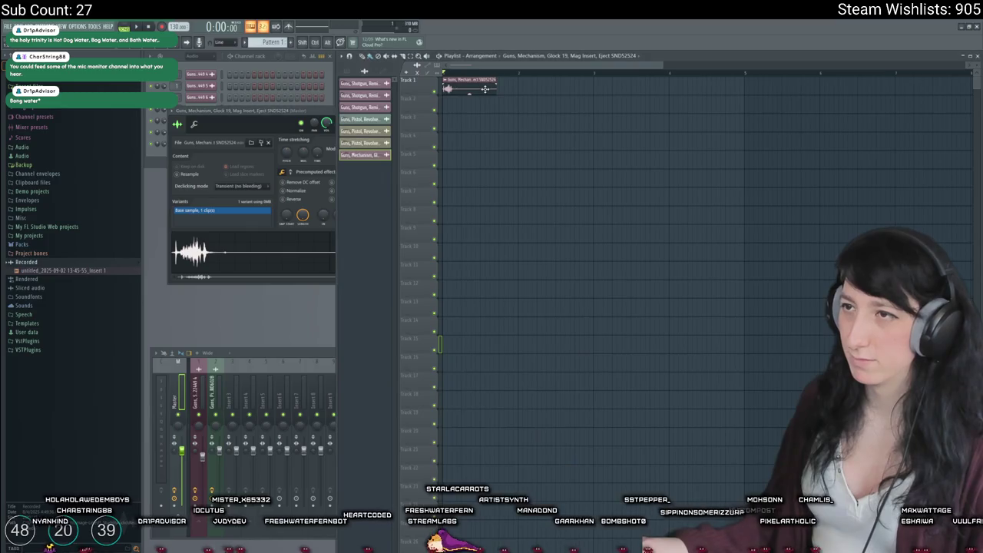
{"action": "right_click", "coordinate": [235, 384]}
{"action": "left_click", "coordinate": [408, 374]}
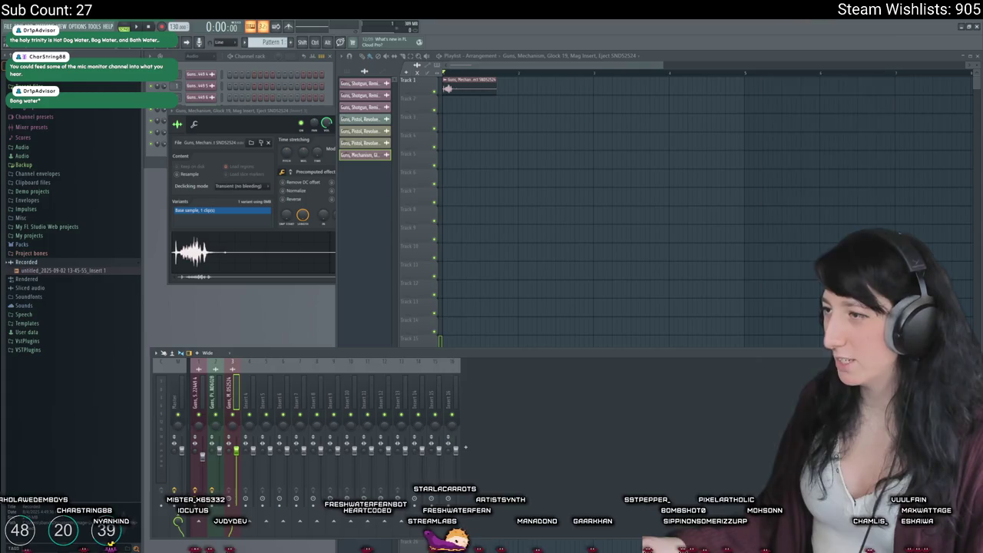
{"action": "left_click", "coordinate": [965, 412]}
{"action": "left_click", "coordinate": [806, 316]}
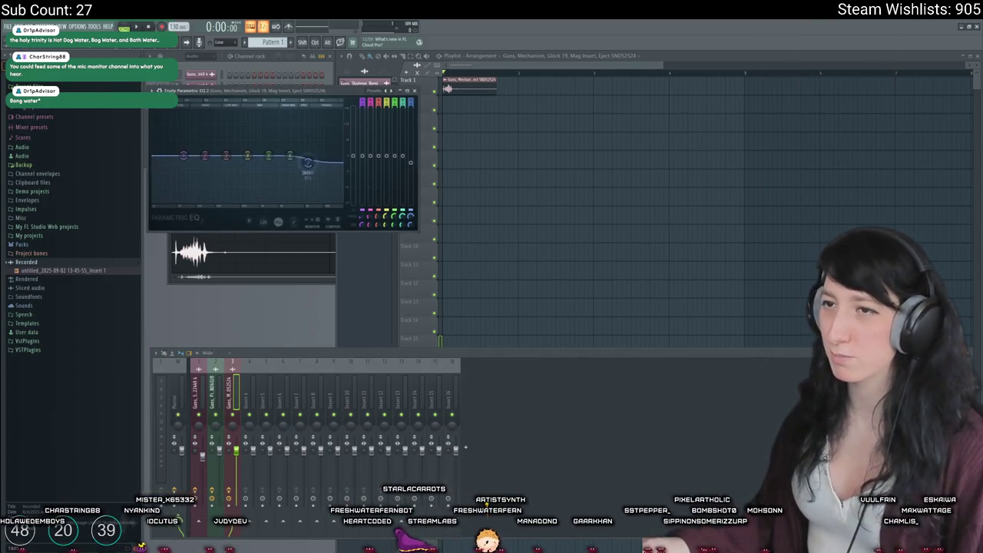
{"action": "left_click_drag", "start_coordinate": [289, 156], "coordinate": [284, 166]}
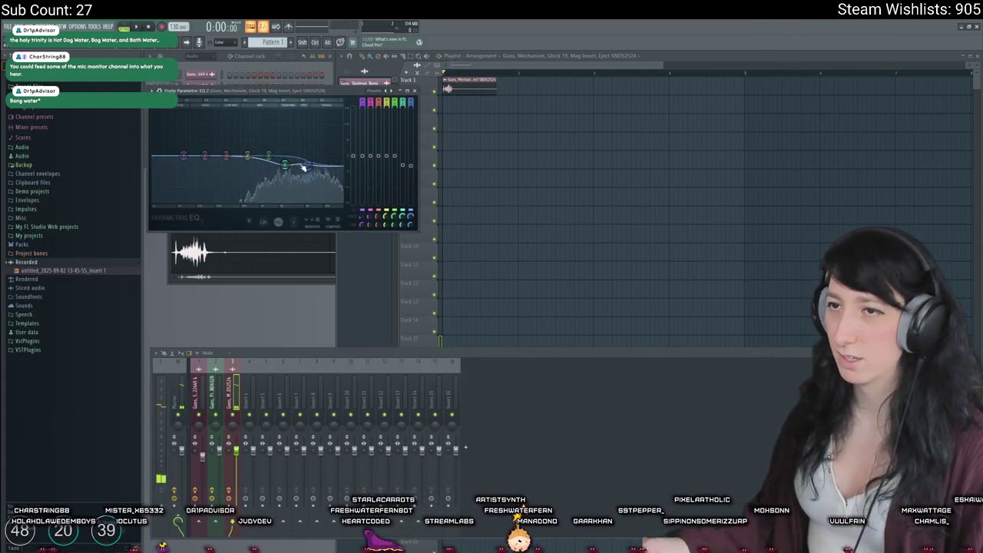
{"action": "mouse_move", "coordinate": [226, 156]}
{"action": "left_mouse_down"}
{"action": "mouse_move", "coordinate": [242, 124]}
{"action": "mouse_move", "coordinate": [239, 143]}
{"action": "left_mouse_up"}
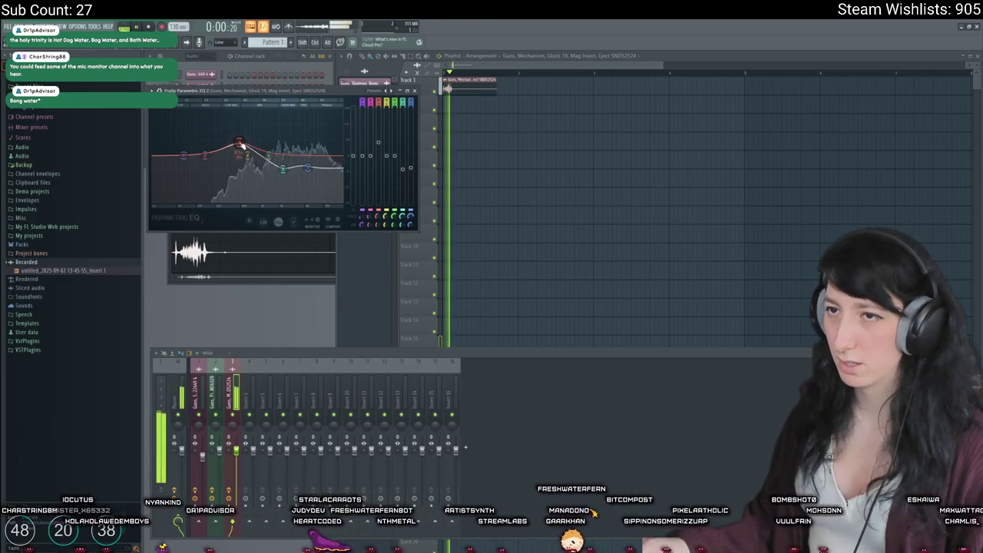
{"action": "left_click", "coordinate": [414, 91]}
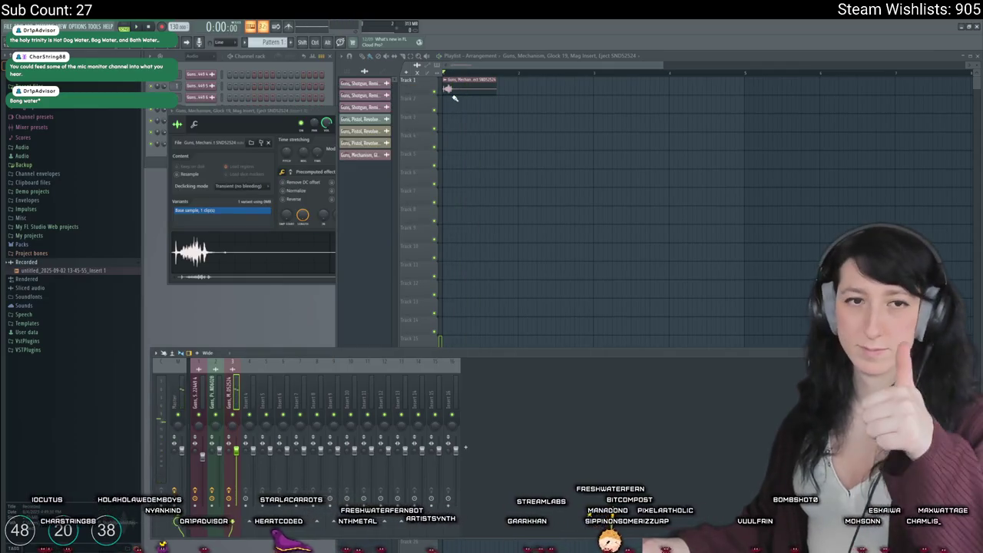
{"action": "left_click_drag", "start_coordinate": [466, 447], "coordinate": [338, 447]}
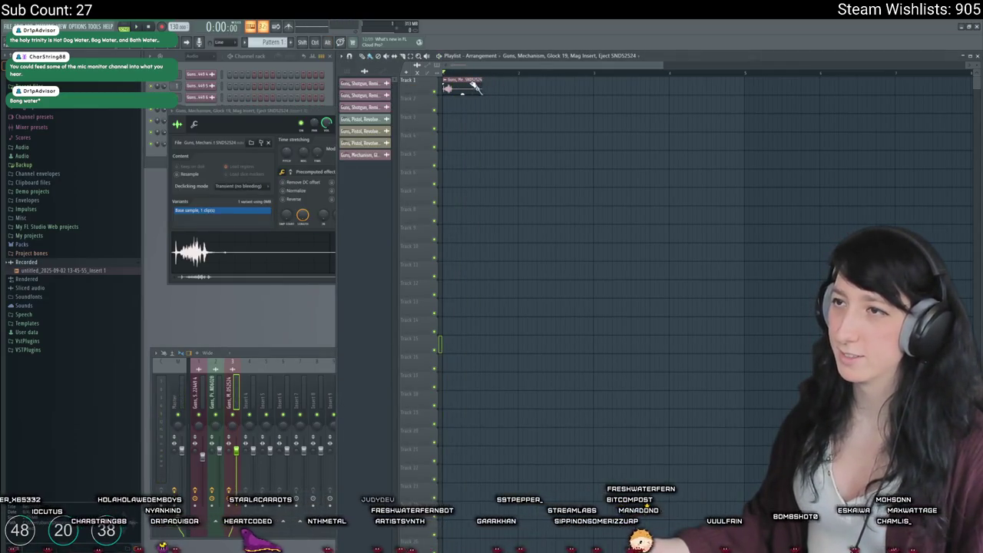
{"action": "key", "text": "space"}
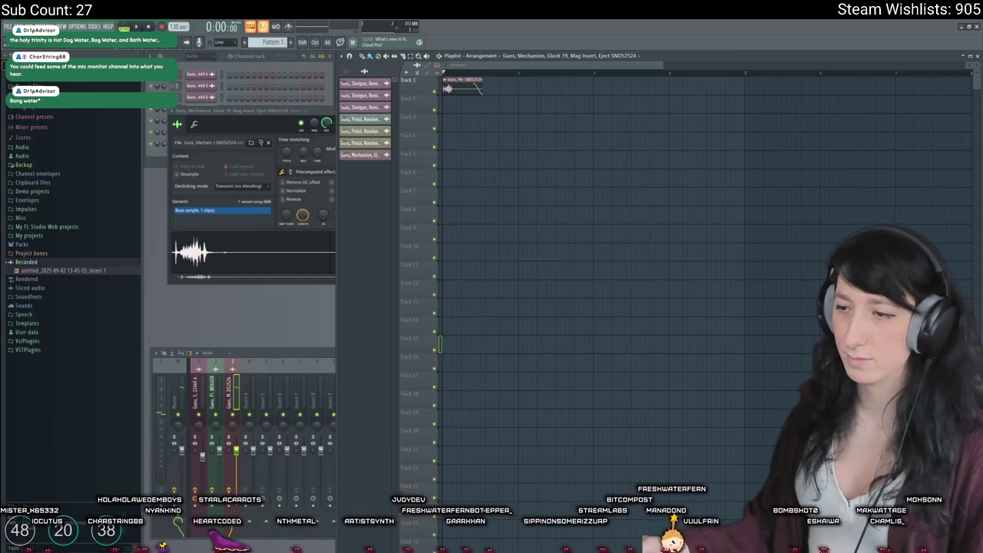
Browse Soundly's eject results and choose the Semi Automatic Rifle eject sample.
{"action": "key", "text": "alt+Tab"}
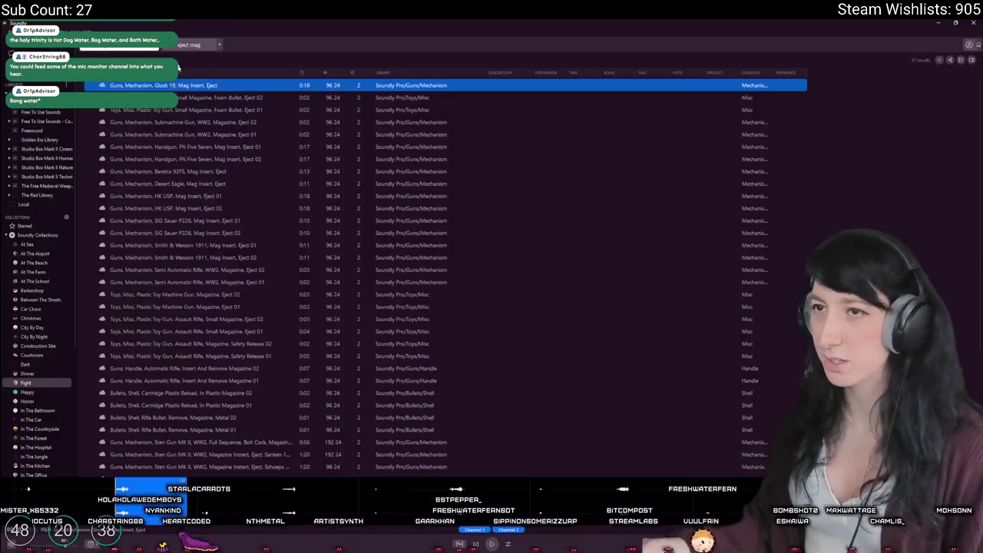
{"action": "key", "text": "Down"}
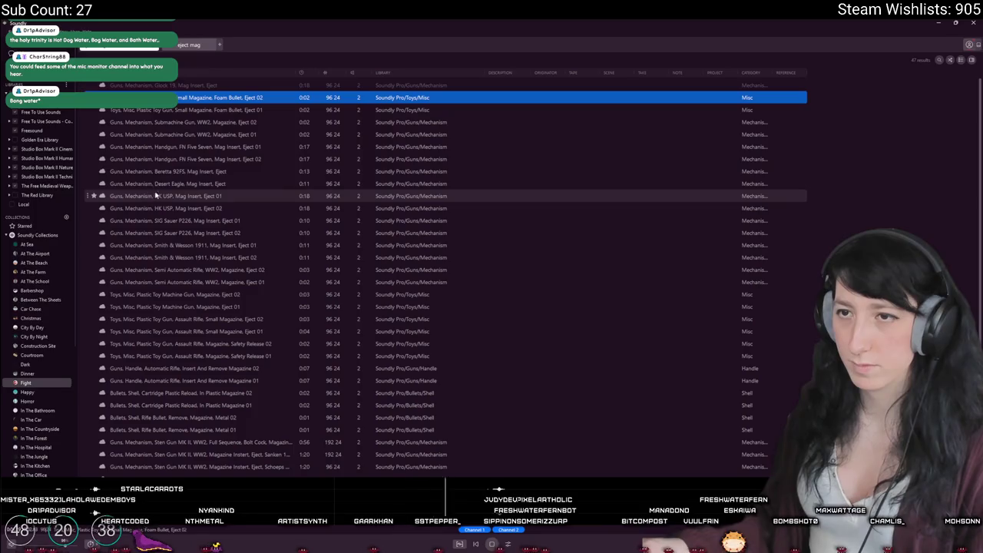
{"action": "left_click", "coordinate": [160, 122]}
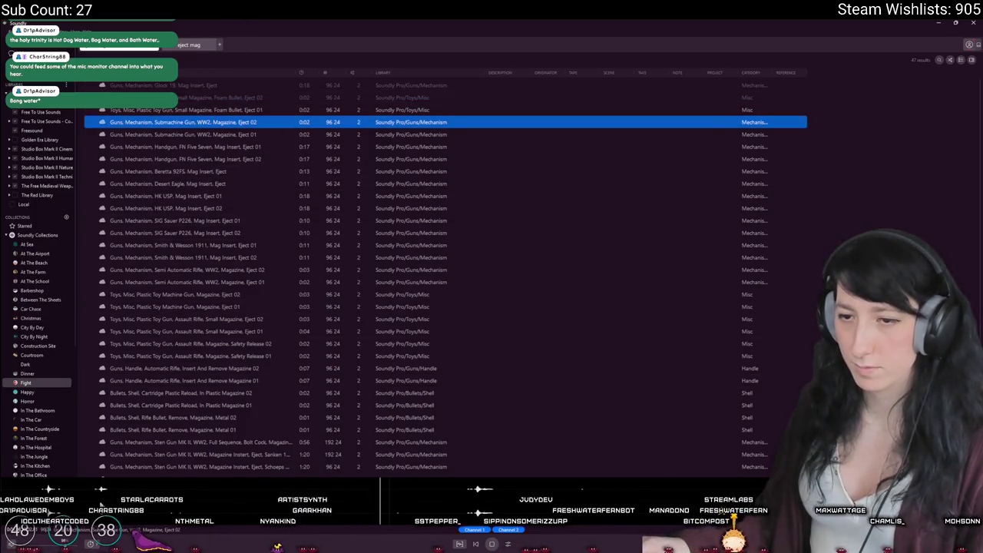
{"action": "left_click", "coordinate": [207, 294]}
{"action": "left_click", "coordinate": [214, 270]}
{"action": "key", "text": "alt+Tab"}
Nudge the track 2 eject clip earlier and shift the Glock 19 clip later on track 1.
{"action": "right_click", "coordinate": [240, 400]}
{"action": "left_click", "coordinate": [317, 437]}
{"action": "left_click", "coordinate": [606, 233]}
{"action": "key", "text": "space"}
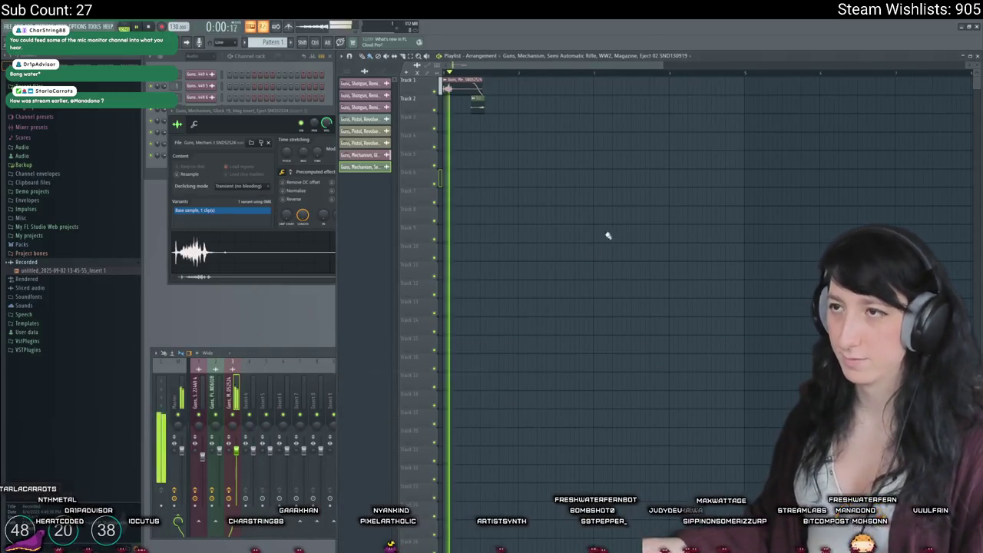
{"action": "left_click_drag", "start_coordinate": [478, 104], "coordinate": [465, 103]}
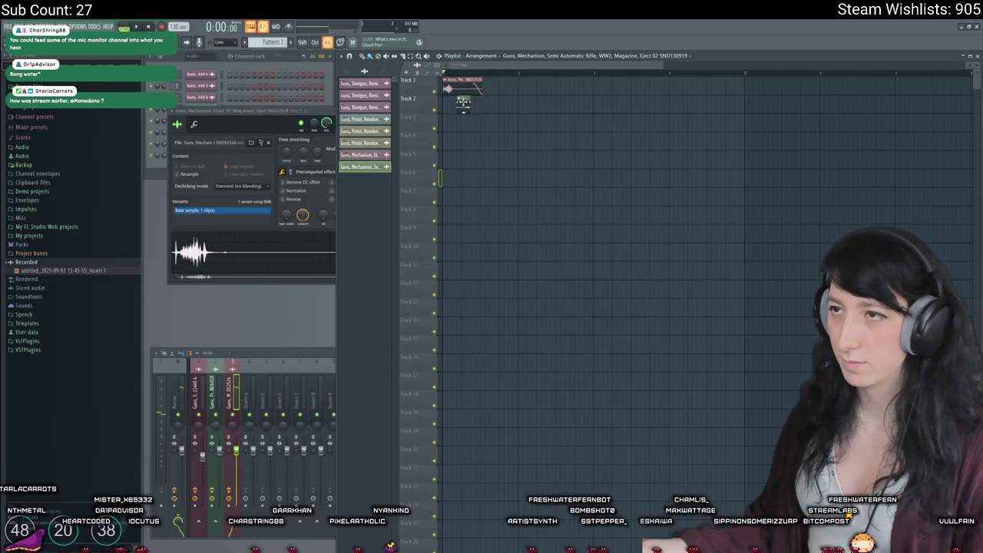
{"action": "scroll", "coordinate": [461, 103], "scroll_direction": "up", "scroll_amount": 2}
{"action": "scroll", "coordinate": [461, 103], "scroll_direction": "up", "scroll_amount": 3}
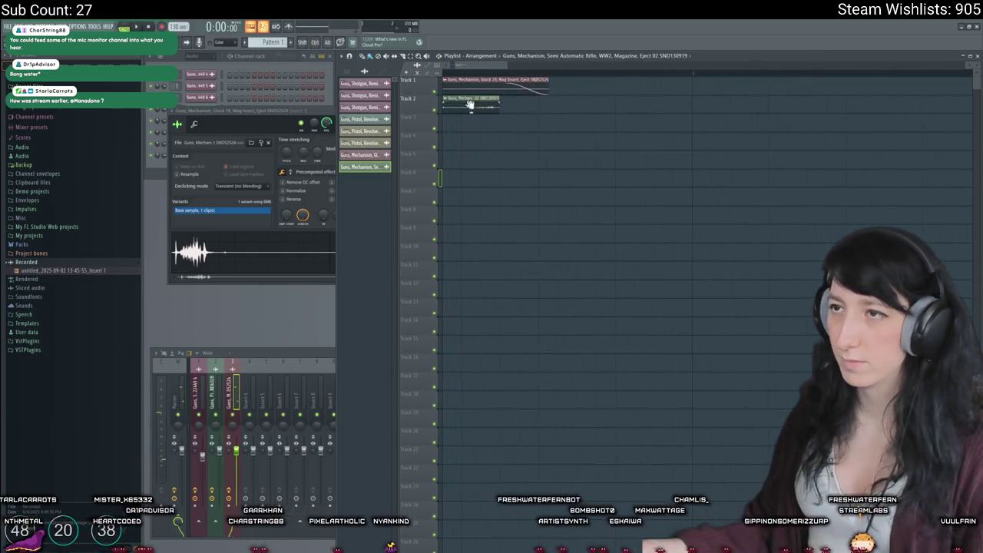
{"action": "left_click", "coordinate": [490, 84]}
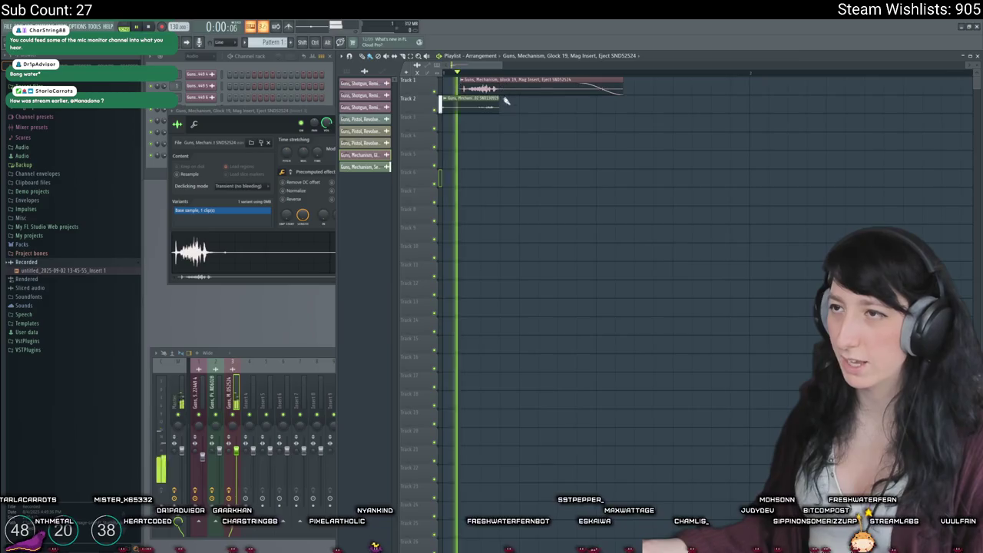
{"action": "left_click_drag", "start_coordinate": [490, 84], "coordinate": [534, 85]}
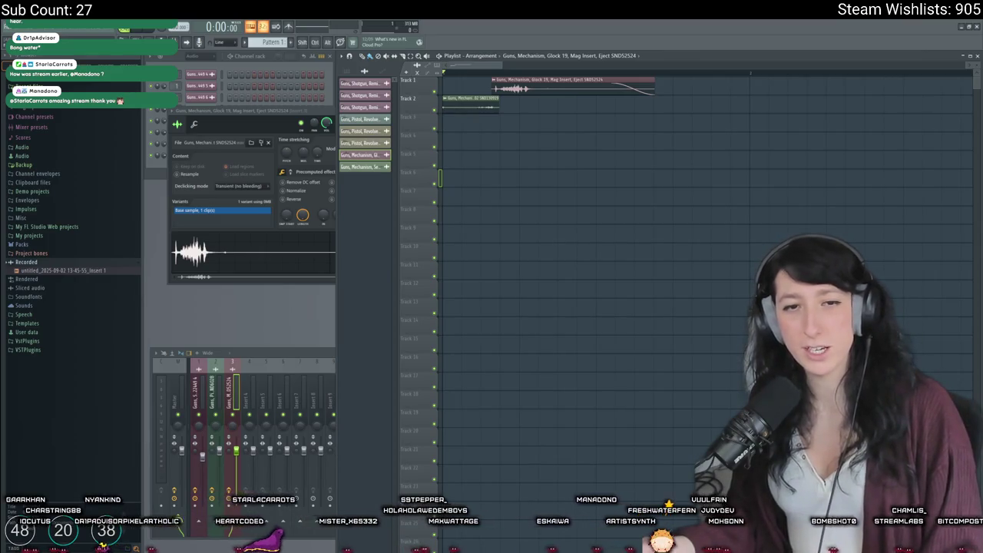
{"action": "key", "text": "ctrl+r"}
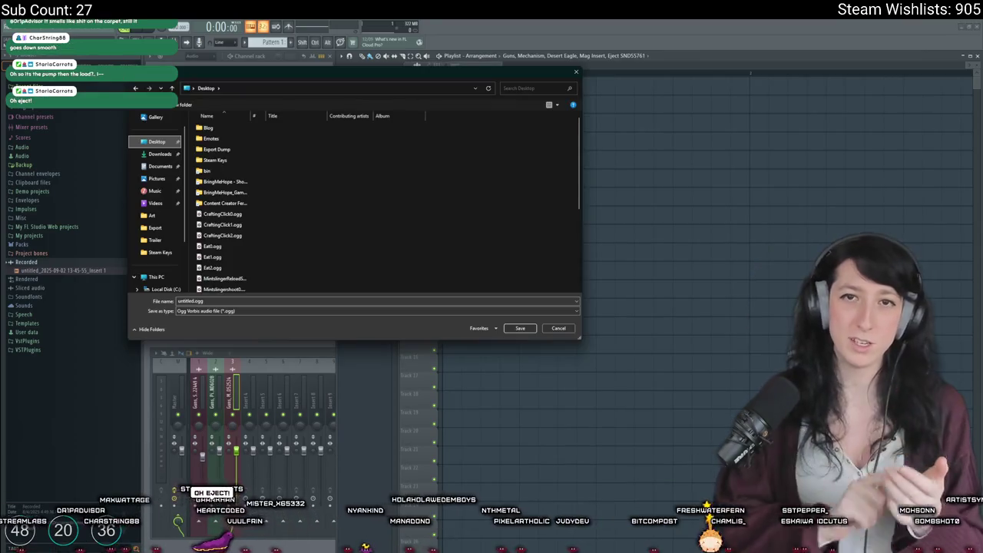
Save the reload render to the Desktop as MintslingerReloadEnd.ogg, then switch to GameMaker.
{"action": "scroll", "coordinate": [231, 289], "scroll_direction": "down", "scroll_amount": 3}
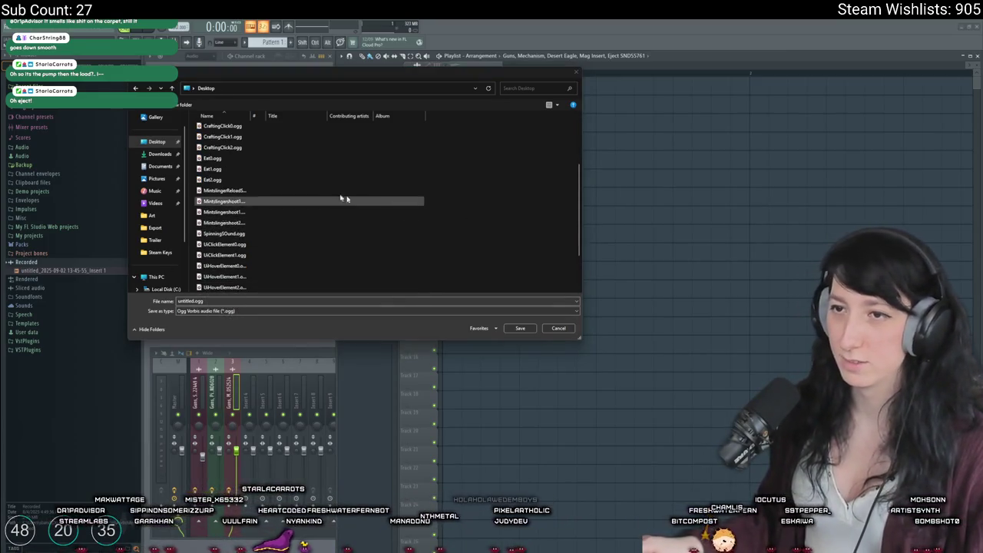
{"action": "left_click", "coordinate": [259, 190]}
{"action": "double_click", "coordinate": [210, 301]}
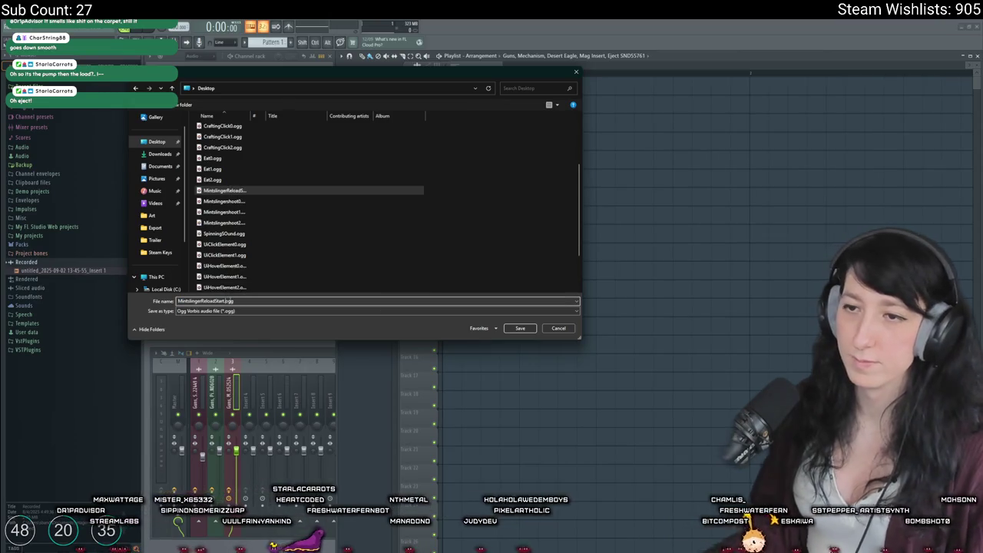
{"action": "left_click", "coordinate": [222, 301]}
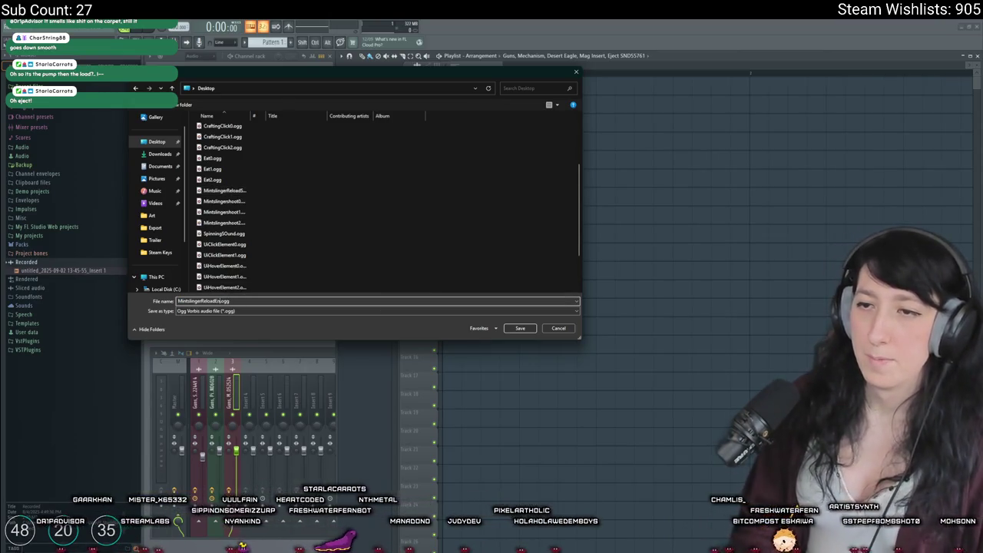
{"action": "key", "text": "Return"}
{"action": "key", "text": "Return"}
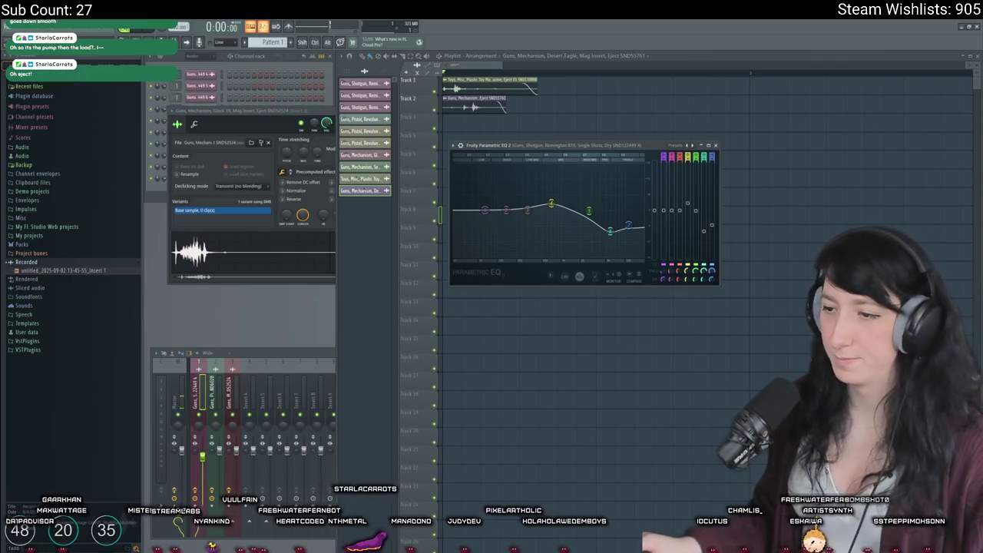
{"action": "key", "text": "alt+Tab"}
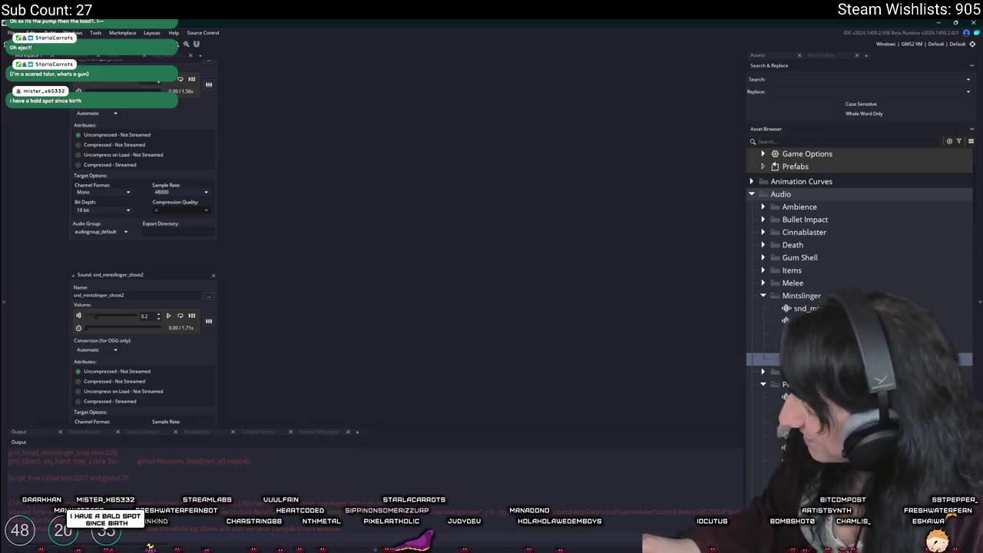
Load MintslingerReloadEnd.ogg into the reload finish sound and set its sample rate to 48000.
{"action": "left_click", "coordinate": [799, 308]}
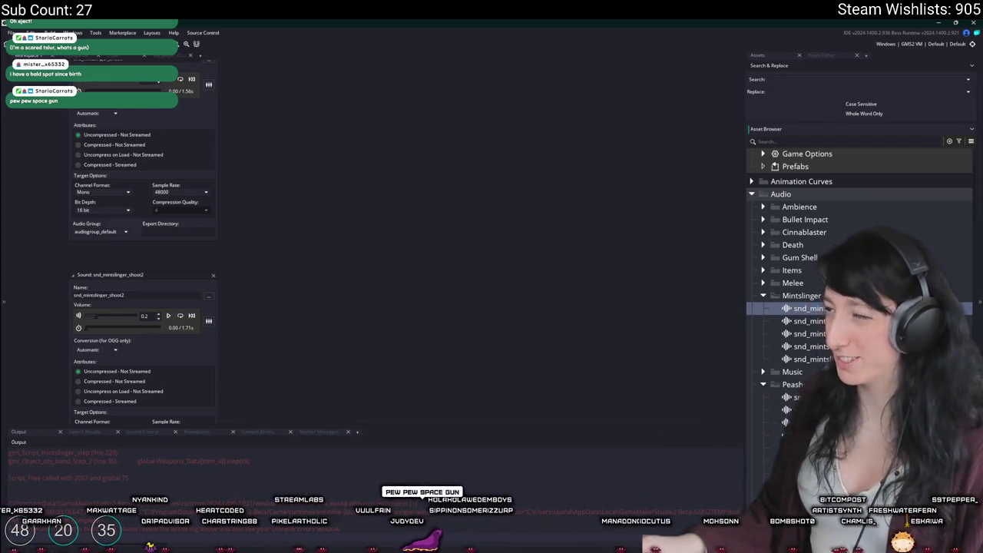
{"action": "scroll", "coordinate": [351, 253], "scroll_direction": "down", "scroll_amount": 3}
{"action": "left_click", "coordinate": [206, 161]}
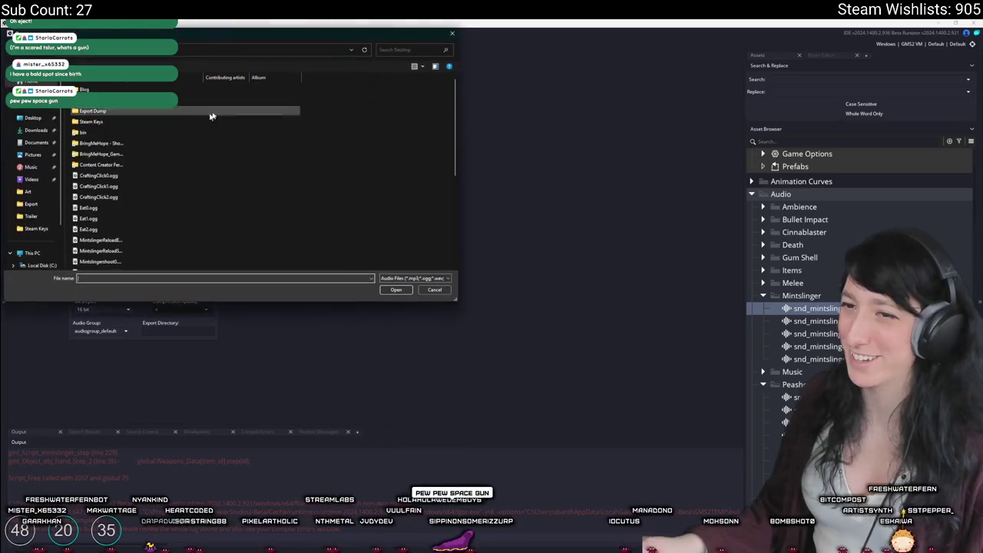
{"action": "left_click", "coordinate": [102, 241]}
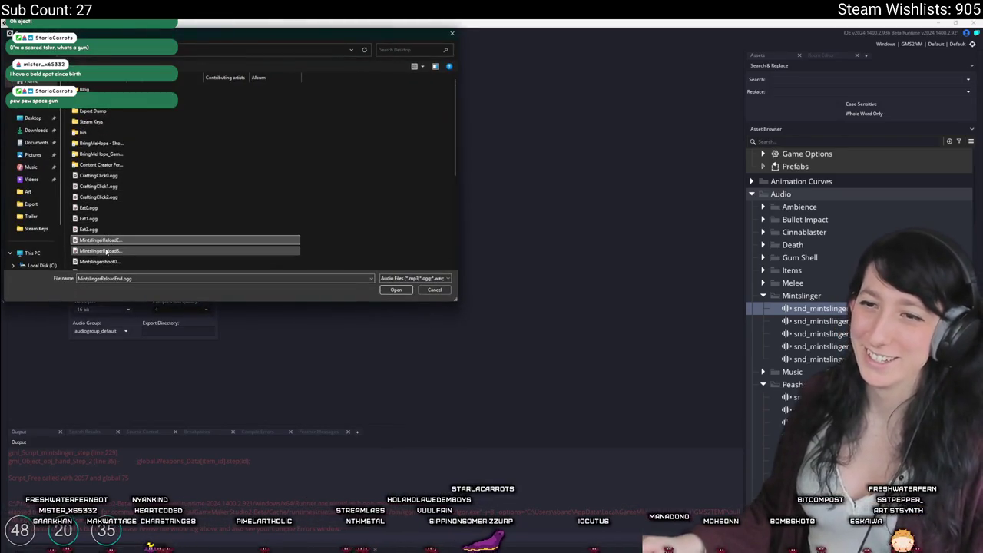
{"action": "mouse_move", "coordinate": [189, 38]}
{"action": "left_mouse_down"}
{"action": "mouse_move", "coordinate": [392, 57]}
{"action": "mouse_move", "coordinate": [433, 79]}
{"action": "left_mouse_up"}
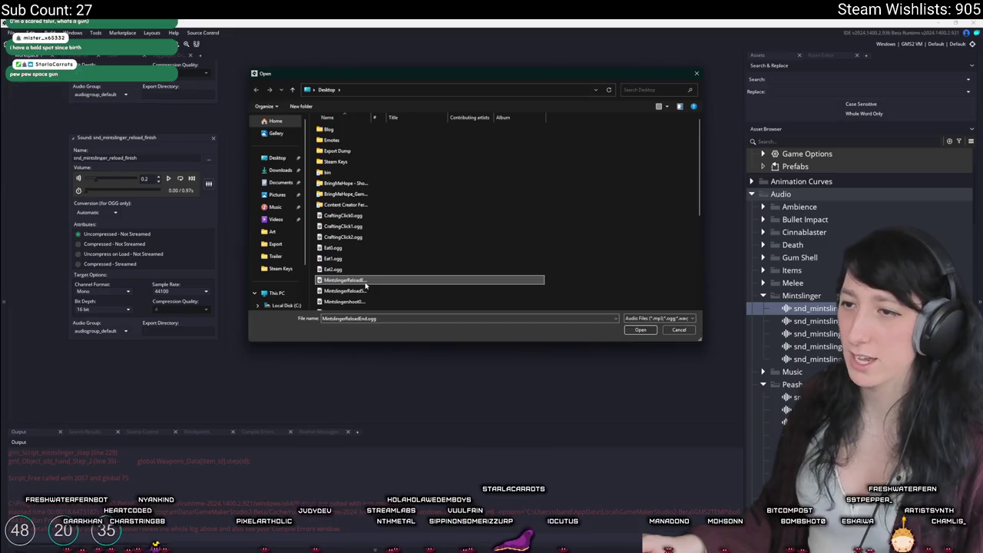
{"action": "double_click", "coordinate": [321, 278]}
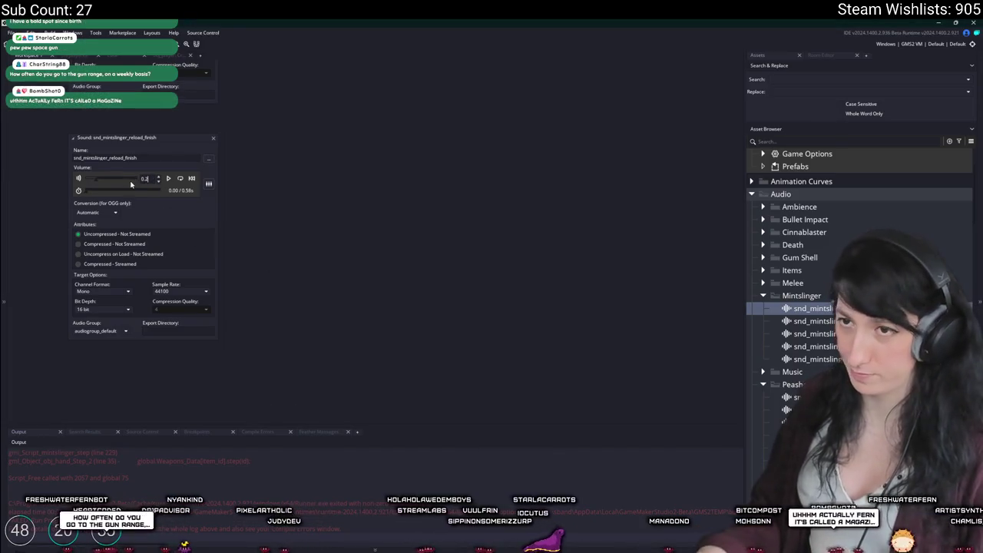
{"action": "left_click", "coordinate": [213, 139]}
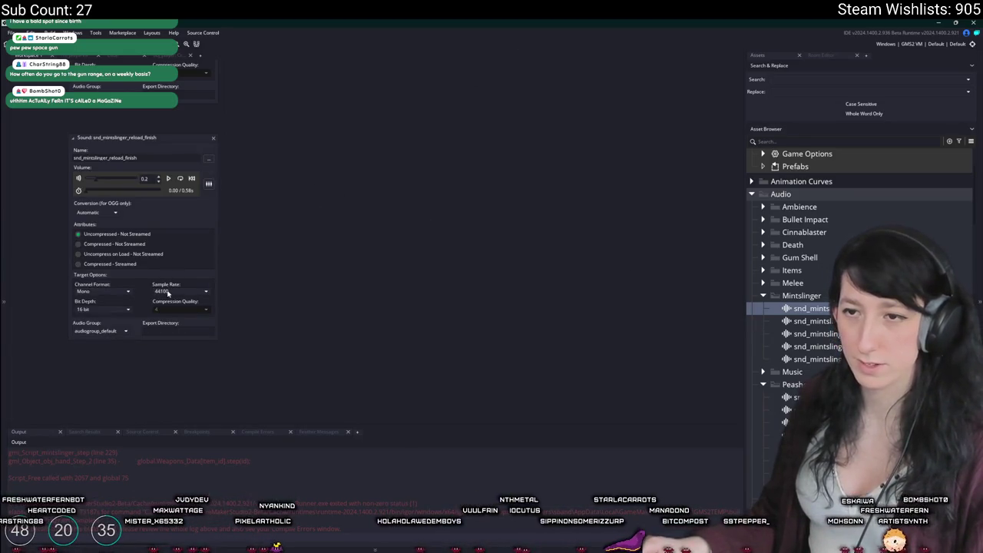
{"action": "left_click", "coordinate": [167, 293]}
{"action": "left_click", "coordinate": [163, 329]}
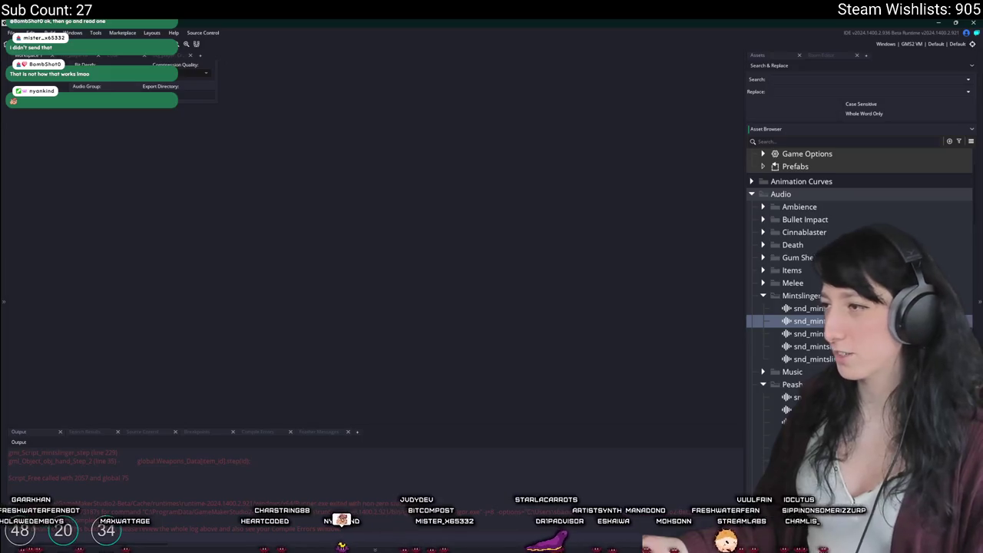
Load the new reload file into snd_mintslinger_reload_start and set its volume to 0.2.
{"action": "double_click", "coordinate": [807, 321]}
{"action": "left_click", "coordinate": [210, 163]}
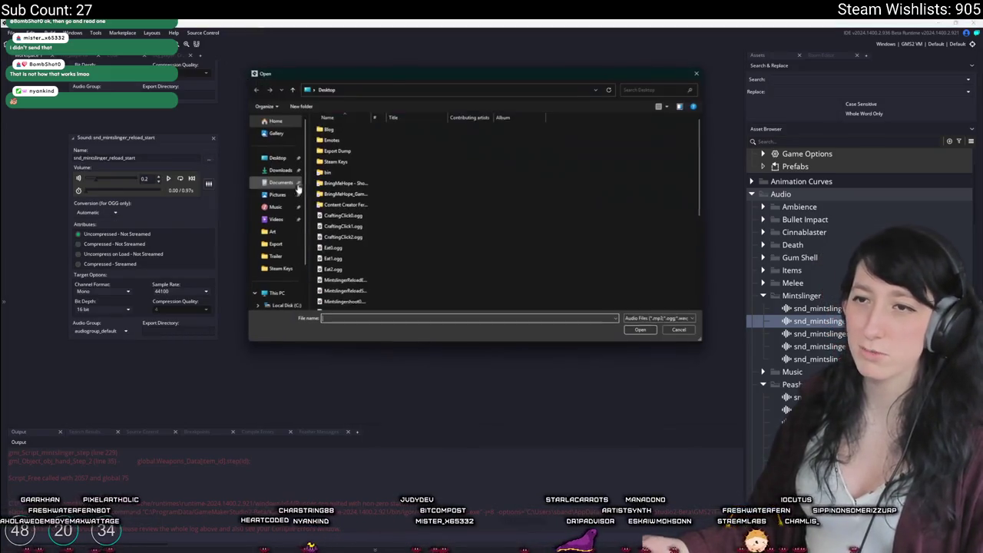
{"action": "scroll", "coordinate": [368, 169], "scroll_direction": "down", "scroll_amount": 10}
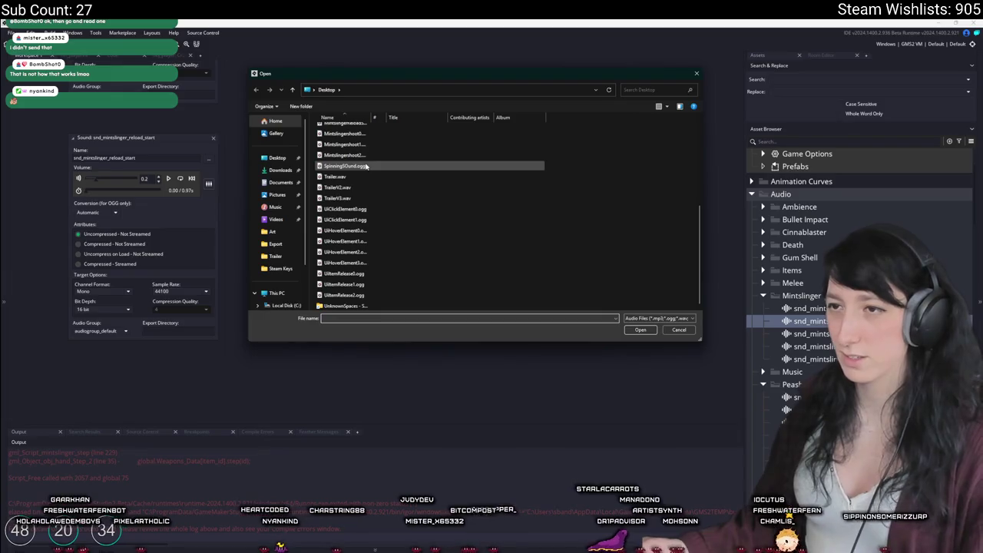
{"action": "scroll", "coordinate": [346, 276], "scroll_direction": "up", "scroll_amount": 2}
{"action": "left_click", "coordinate": [346, 171]}
{"action": "double_click", "coordinate": [346, 182]}
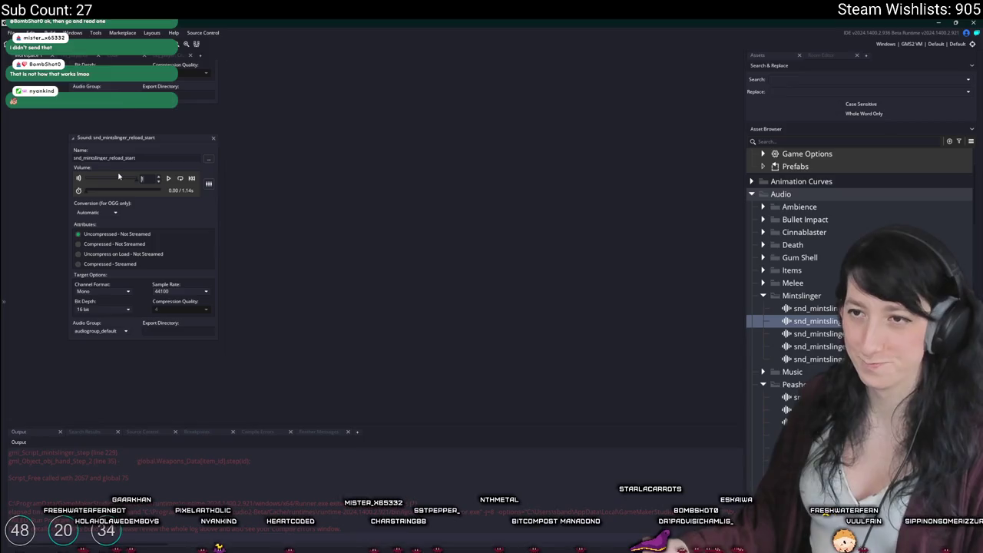
{"action": "type", "text": "0.2"}
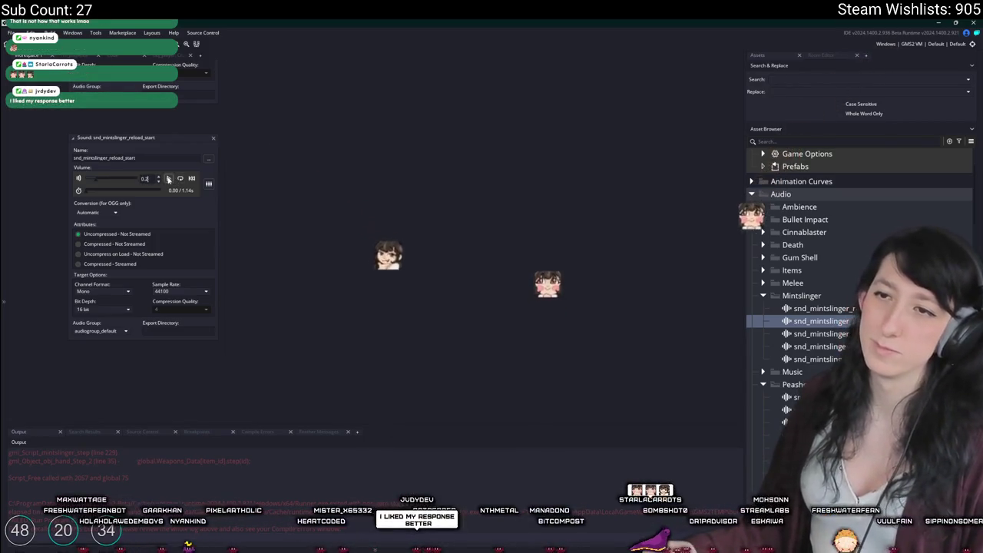
{"action": "double_click", "coordinate": [203, 137]}
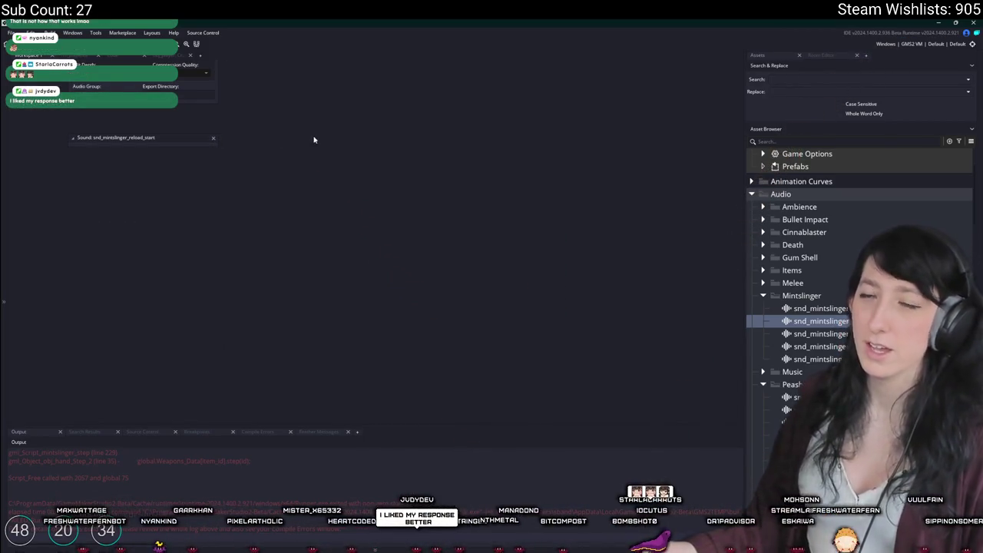
Open the mintslinger_step script through the asset search.
{"action": "key", "text": "ctrl+t"}
{"action": "type", "text": "li"}
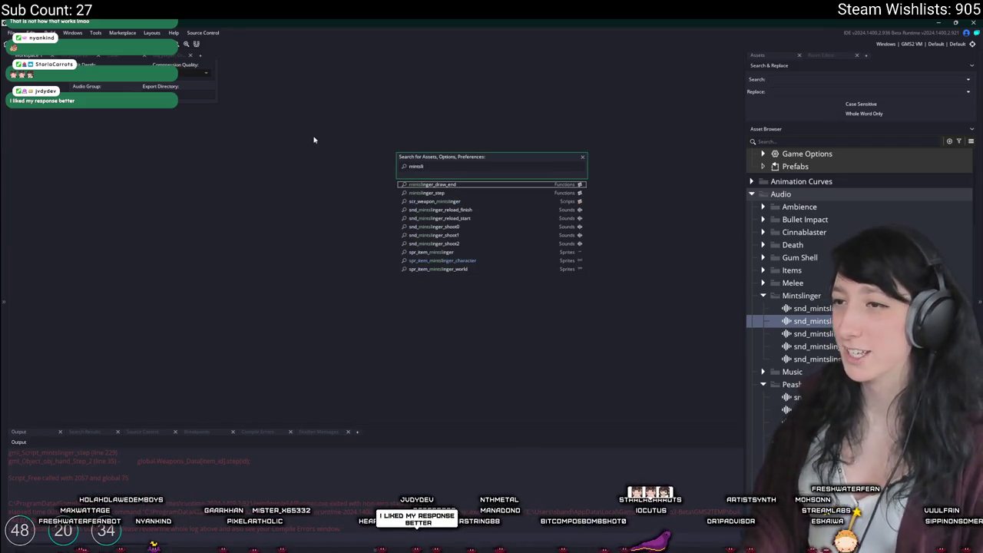
{"action": "key", "text": "Up"}
{"action": "key", "text": "Up"}
{"action": "key", "text": "Up"}
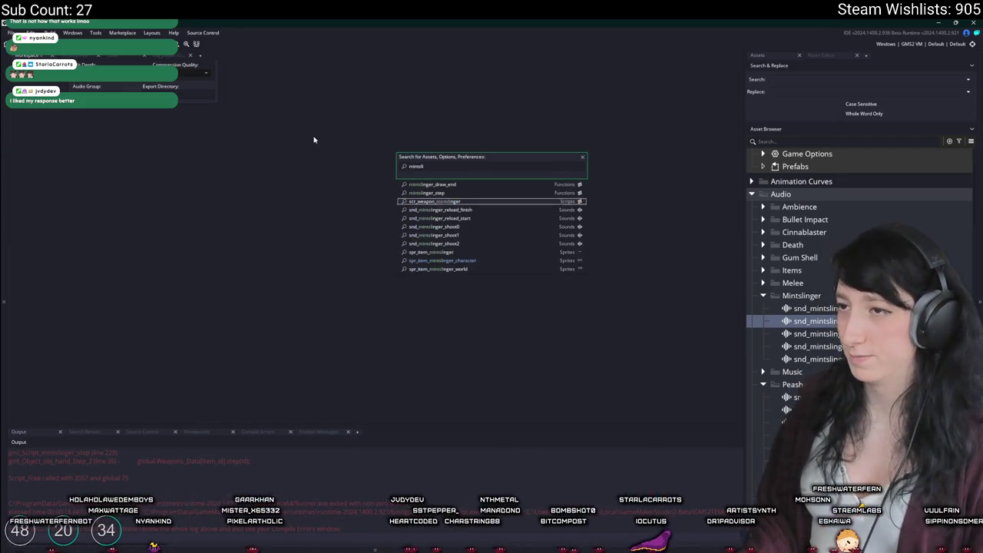
{"action": "key", "text": "Return"}
Replace the peashooter reload-start sound on line 178 with snd_mintslinger_reload_start.
{"action": "type", "text": "rel"}
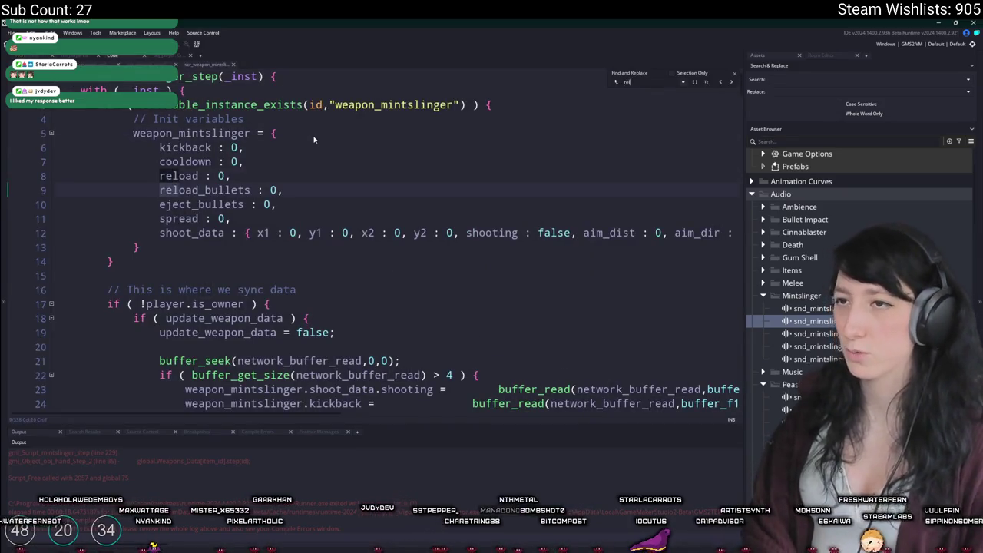
{"action": "type", "text": "oad_start"}
{"action": "double_click", "coordinate": [570, 107]}
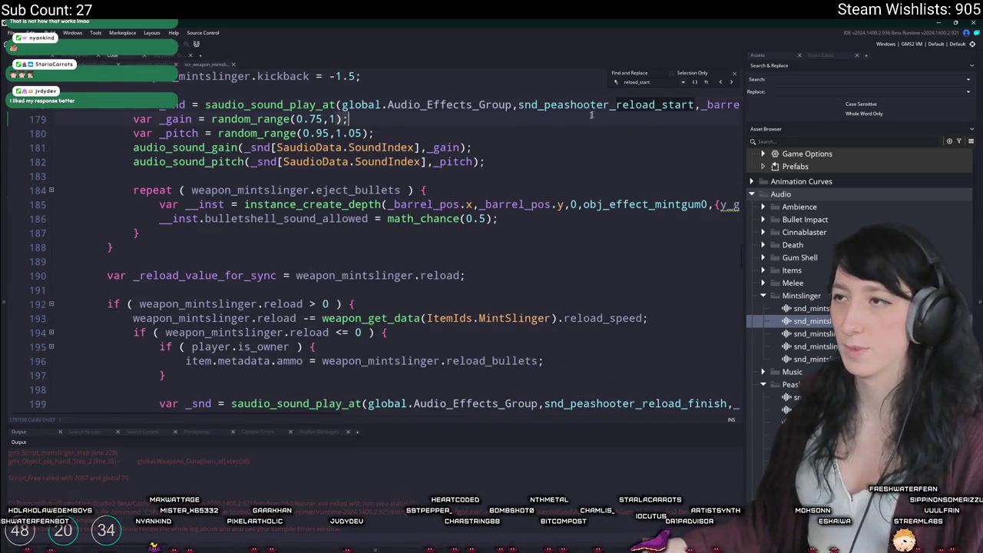
{"action": "type", "text": "snd_mintslinger_reload_start"}
{"action": "left_click", "coordinate": [731, 80]}
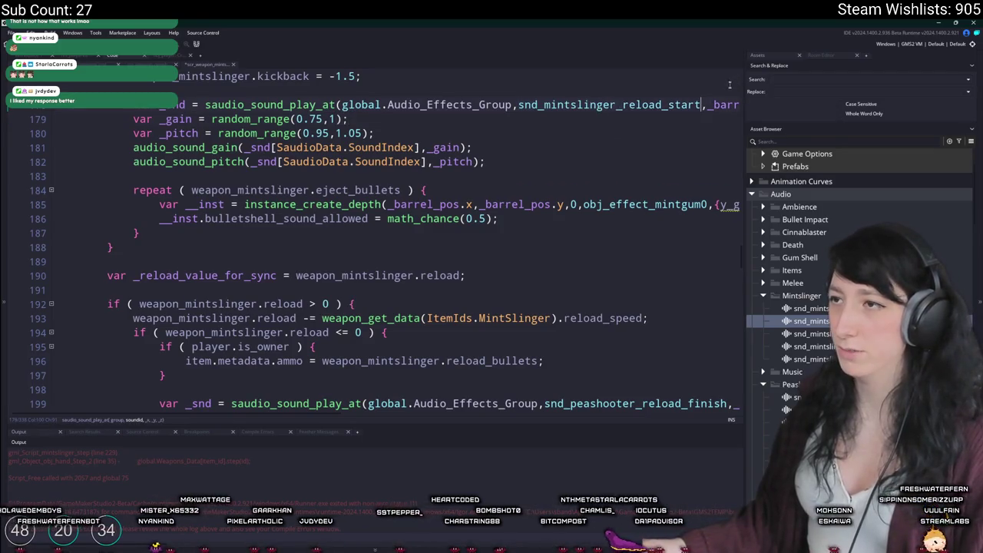
Replace the peashooter reload-finish sound on line 199 with the Mintslinger reload sound name.
{"action": "type", "text": "reload_end"}
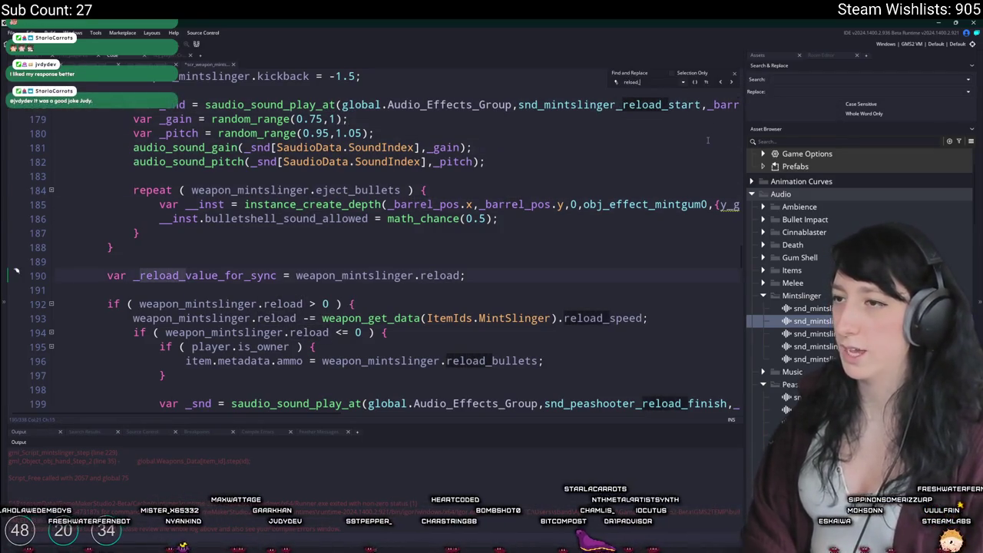
{"action": "double_click", "coordinate": [689, 403]}
{"action": "type", "text": "snd_mintslinger_reload_start"}
{"action": "key", "text": "BackSpace"}
{"action": "key", "text": "BackSpace"}
{"action": "key", "text": "BackSpace"}
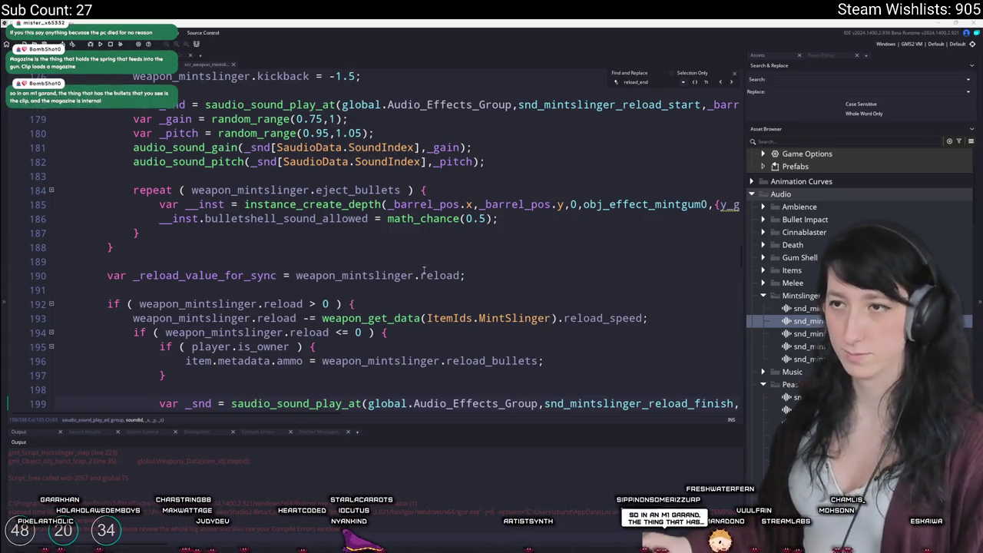
{"action": "scroll", "coordinate": [429, 256], "scroll_direction": "down", "scroll_amount": 5}
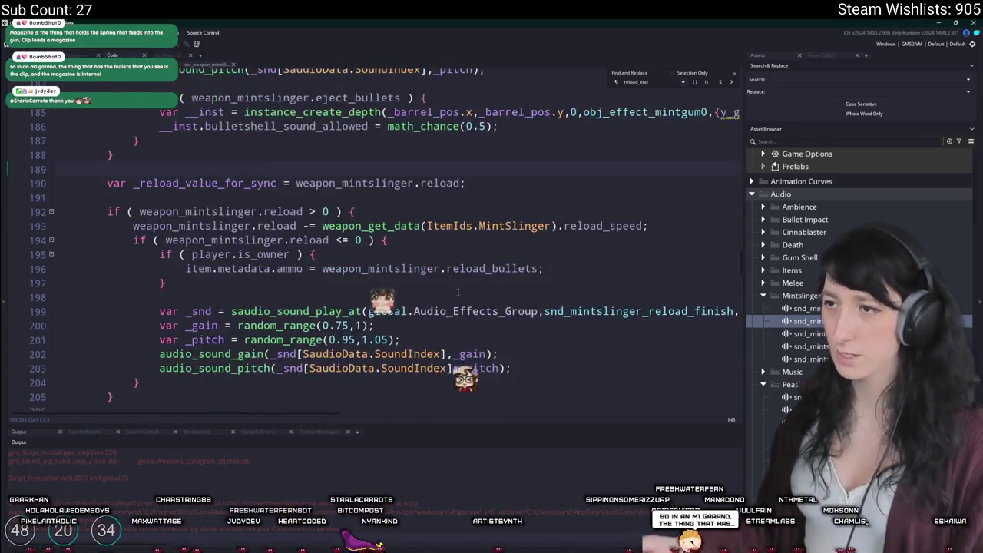
{"action": "scroll", "coordinate": [458, 290], "scroll_direction": "down", "scroll_amount": 1}
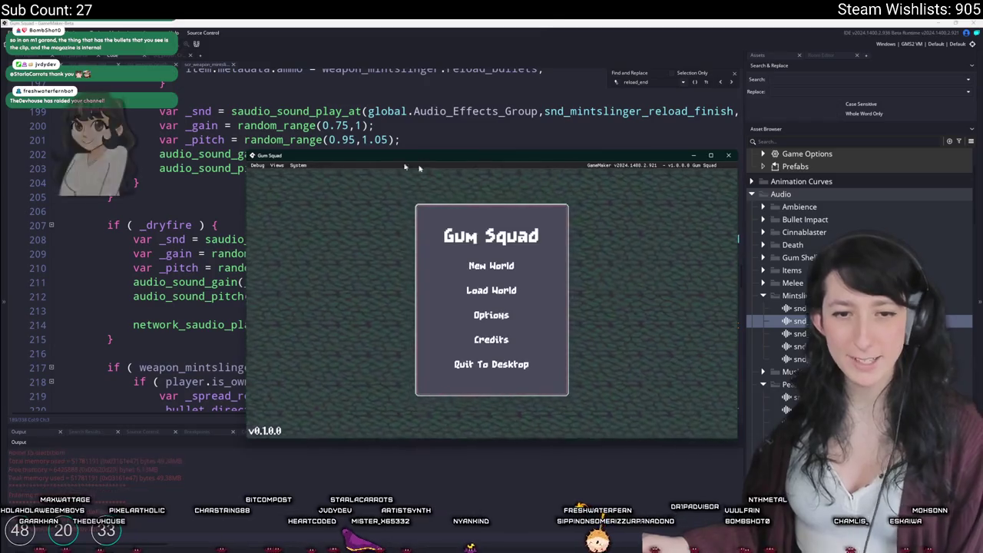
Load into a Friends Only lobby, equip the pistol from the inventory, and fire it.
{"action": "left_click", "coordinate": [497, 284]}
{"action": "left_click", "coordinate": [435, 260]}
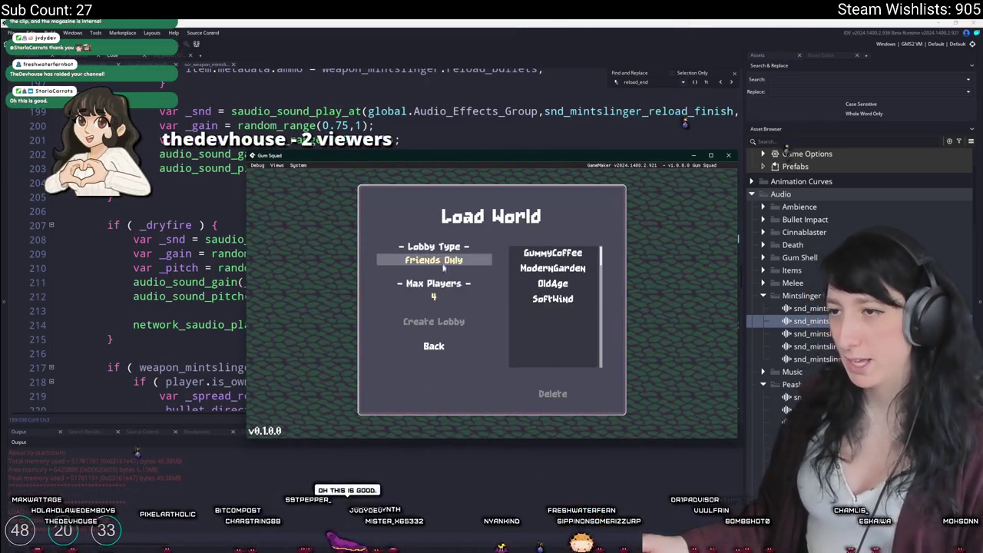
{"action": "left_click", "coordinate": [564, 260]}
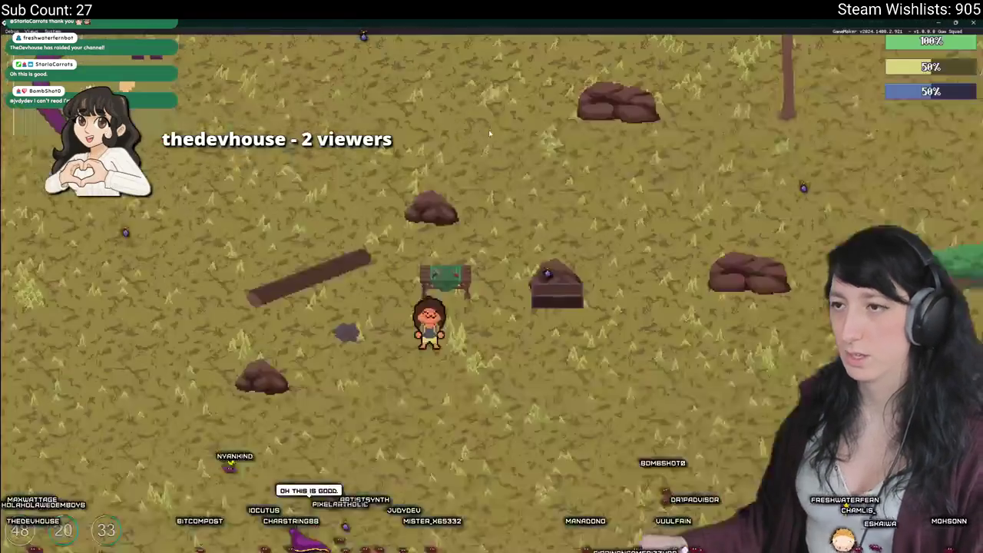
{"action": "key", "text": "i"}
{"action": "left_click_drag", "start_coordinate": [174, 336], "coordinate": [434, 211]}
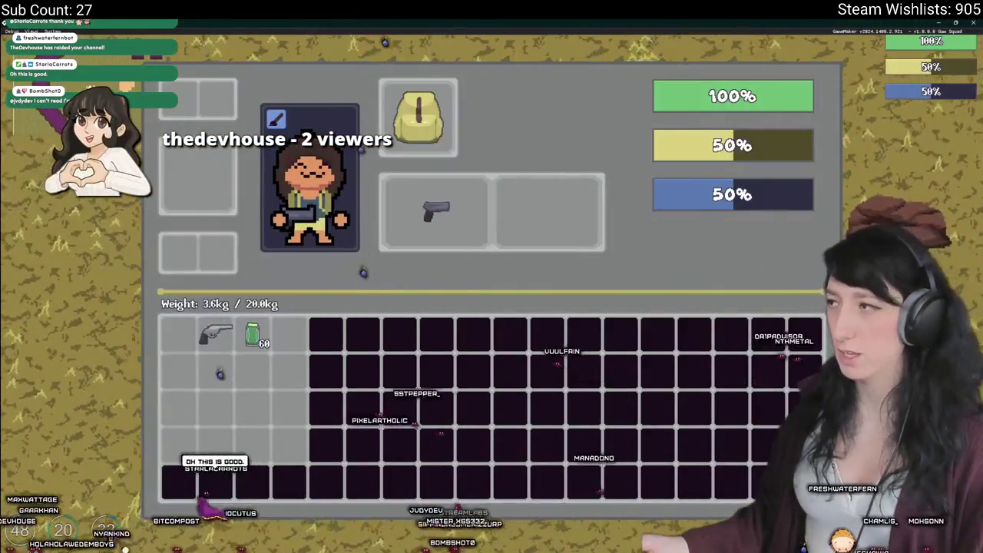
{"action": "key", "text": "i"}
{"action": "key", "text": "s"}
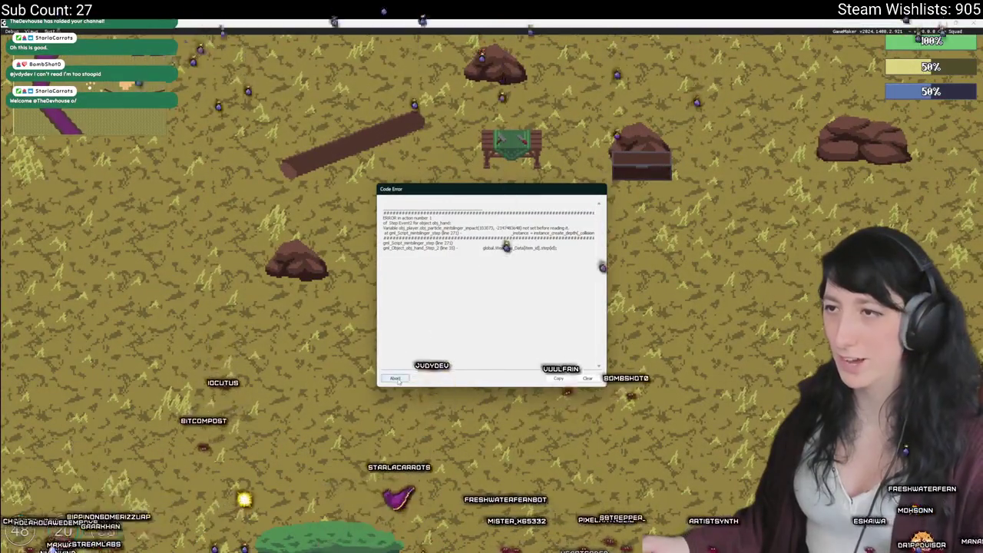
{"action": "left_click", "coordinate": [560, 369]}
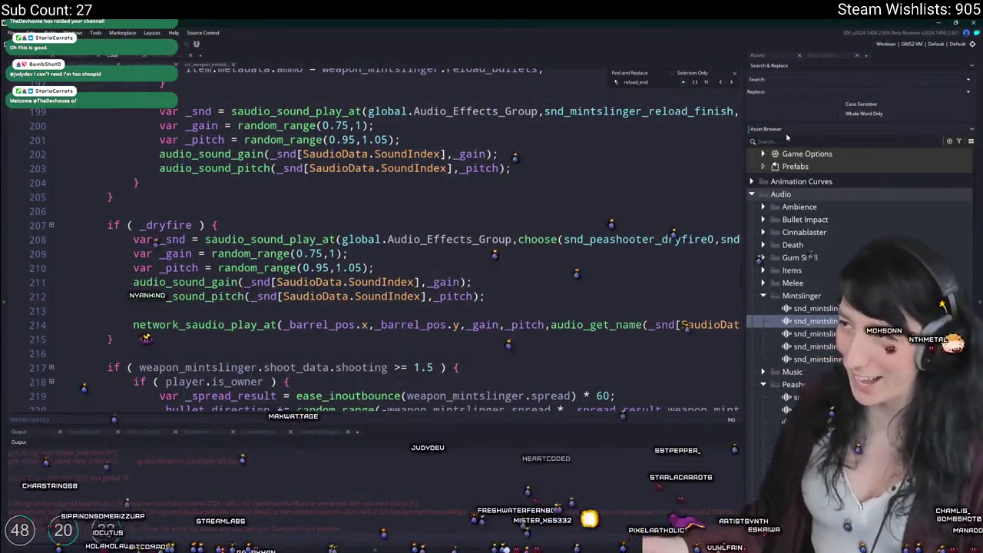
Search assets for 'peashooter', clear the search, and delete the chosen particle object.
{"action": "type", "text": "peashooter_"}
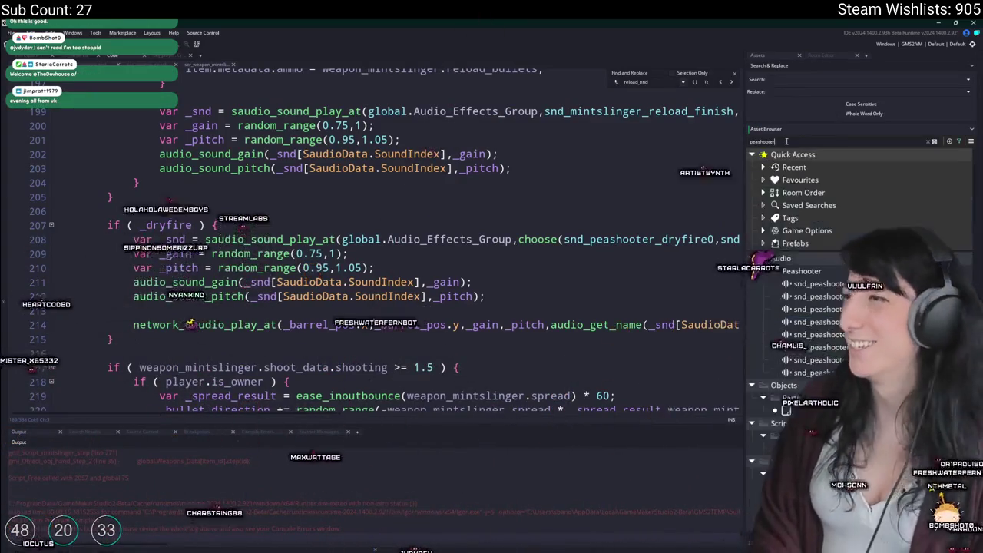
{"action": "left_click", "coordinate": [929, 143]}
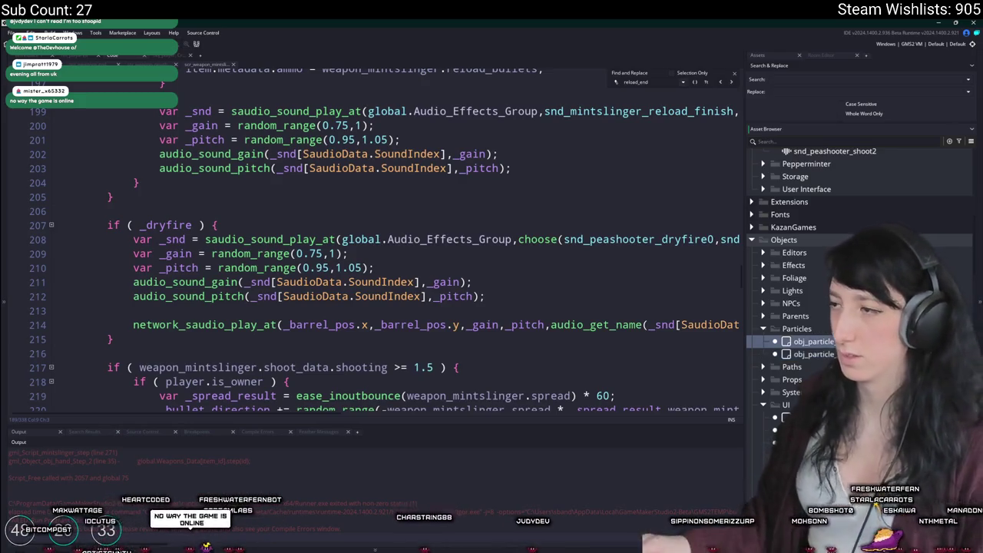
{"action": "key", "text": "Delete"}
{"action": "key", "text": "Return"}
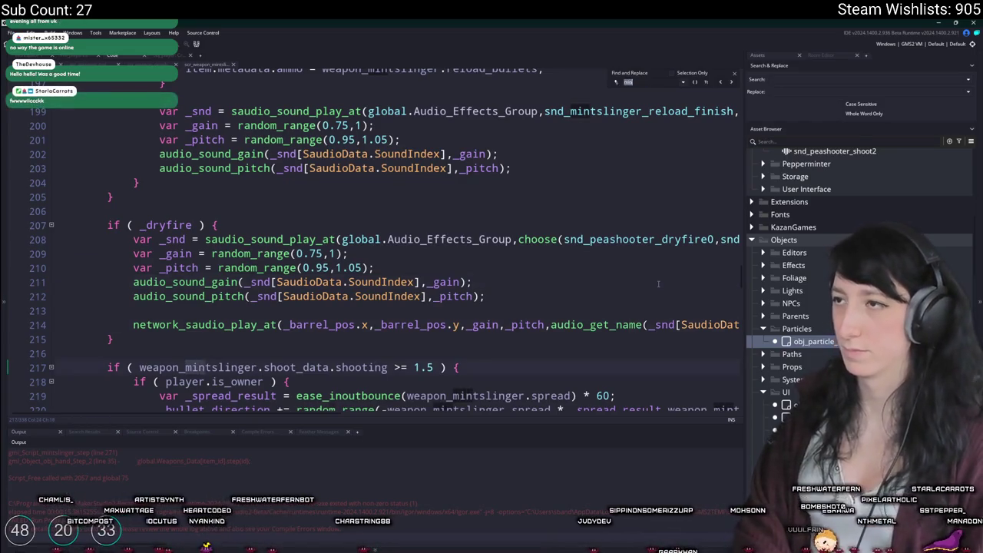
Retype line 271's spawned object as obj_particle_peashooter_impact, then rebuild and run with F5.
{"action": "type", "text": "peash"}
{"action": "type", "text": "mintsling"}
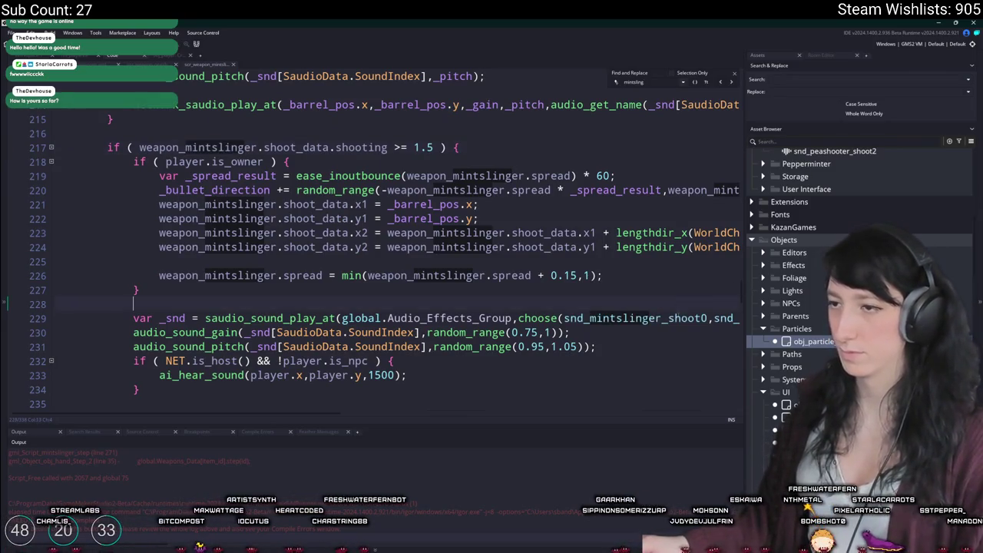
{"action": "scroll", "coordinate": [472, 322], "scroll_direction": "right", "scroll_amount": 10}
{"action": "left_click", "coordinate": [472, 318]}
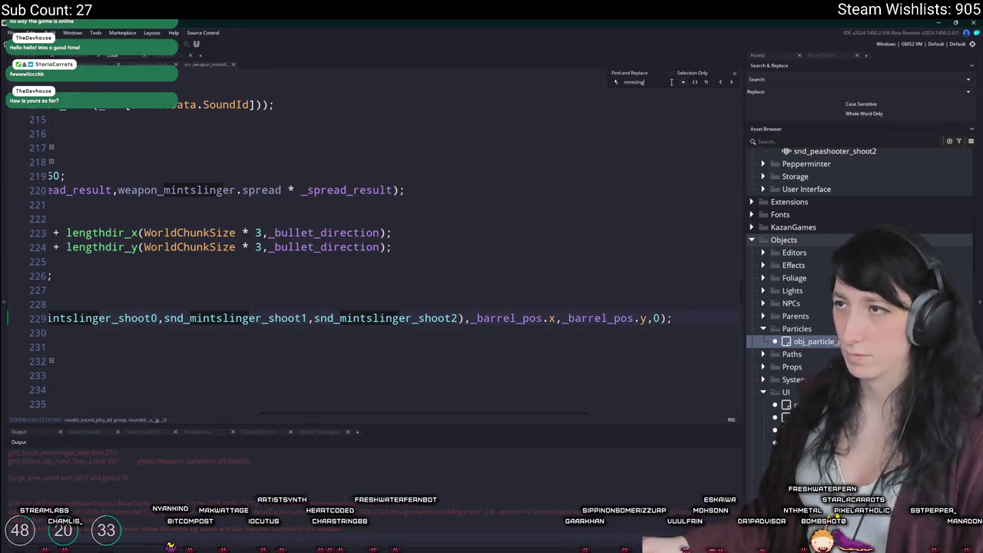
{"action": "type", "text": "er_imp"}
{"action": "left_click_drag", "start_coordinate": [558, 105], "coordinate": [470, 105]}
{"action": "type", "text": "peashooter_im"}
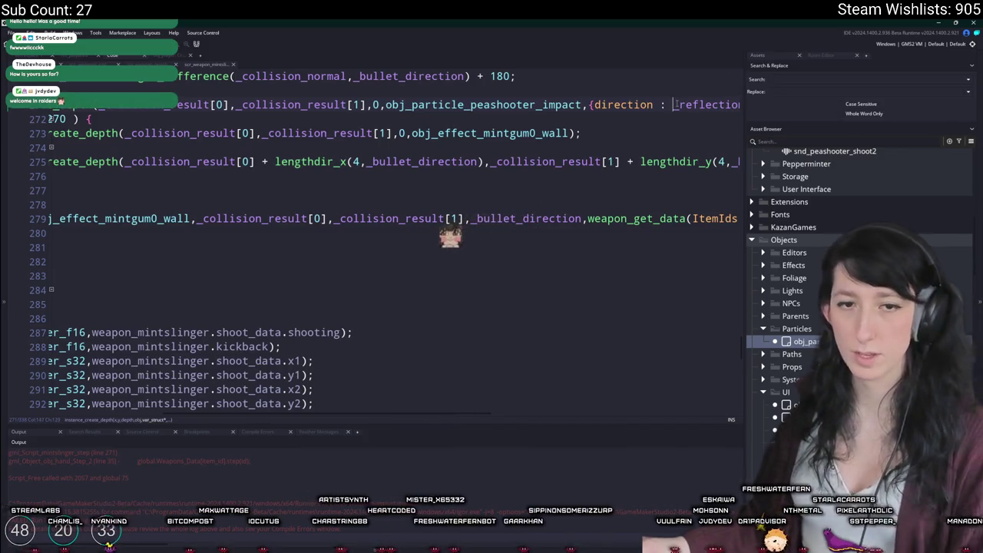
{"action": "key", "text": "F5"}
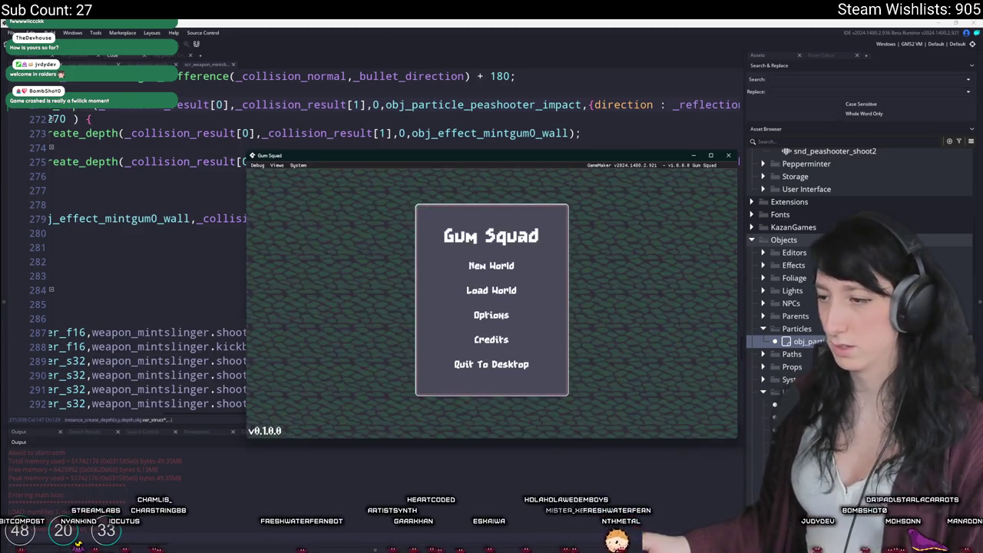
Create a lobby from Load World, step away from the bench, and check the inventory.
{"action": "left_click", "coordinate": [514, 292]}
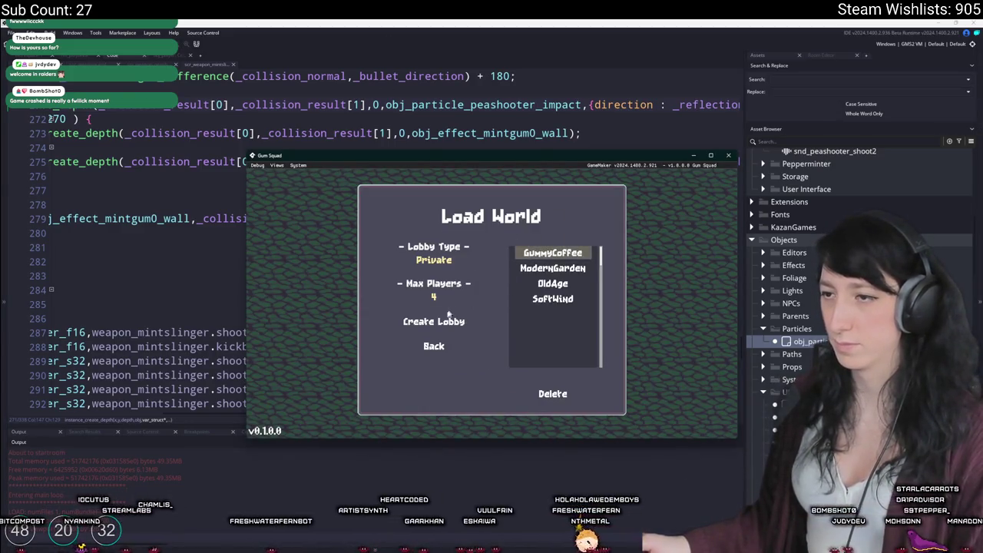
{"action": "left_click", "coordinate": [434, 260]}
{"action": "left_click", "coordinate": [434, 321]}
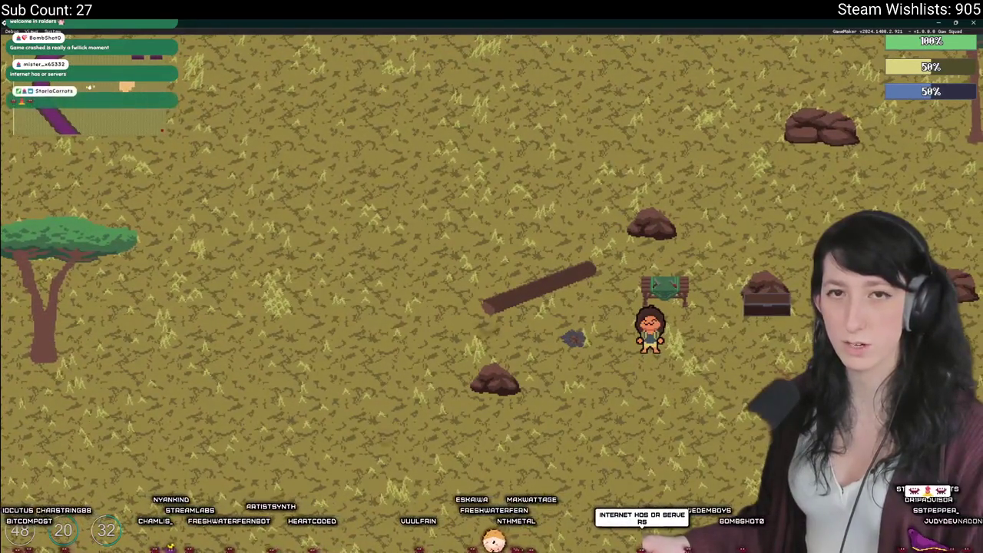
{"action": "key", "text": "s"}
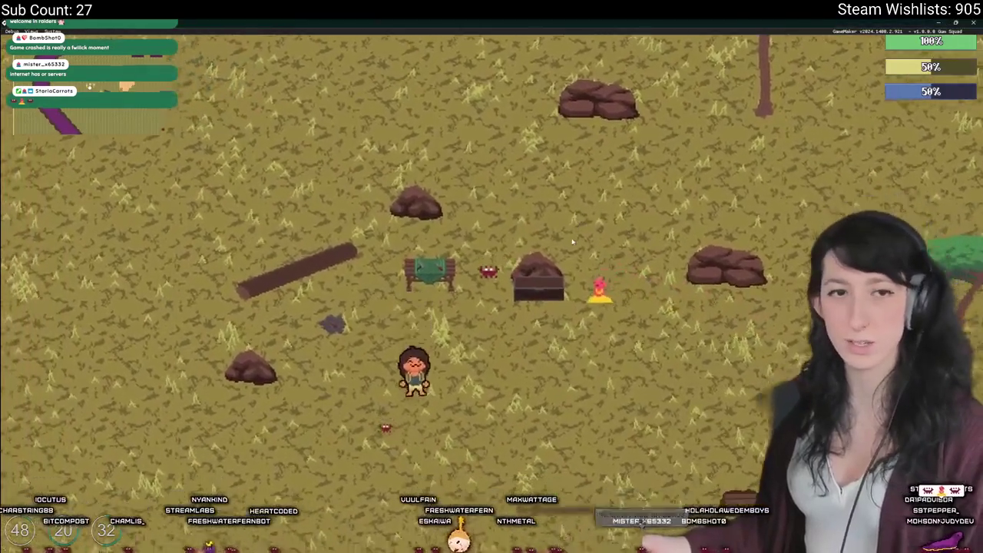
{"action": "key", "text": "Tab"}
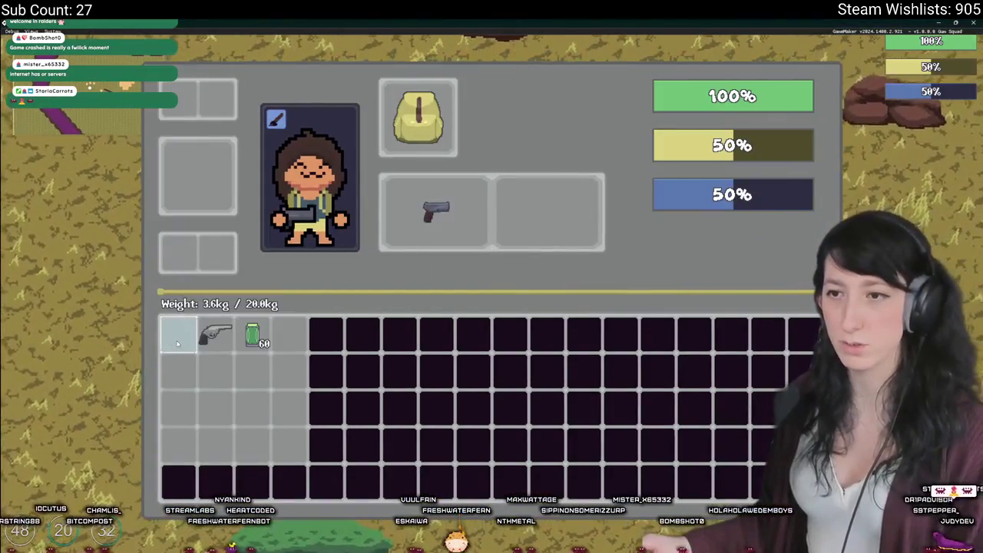
{"action": "key", "text": "Tab"}
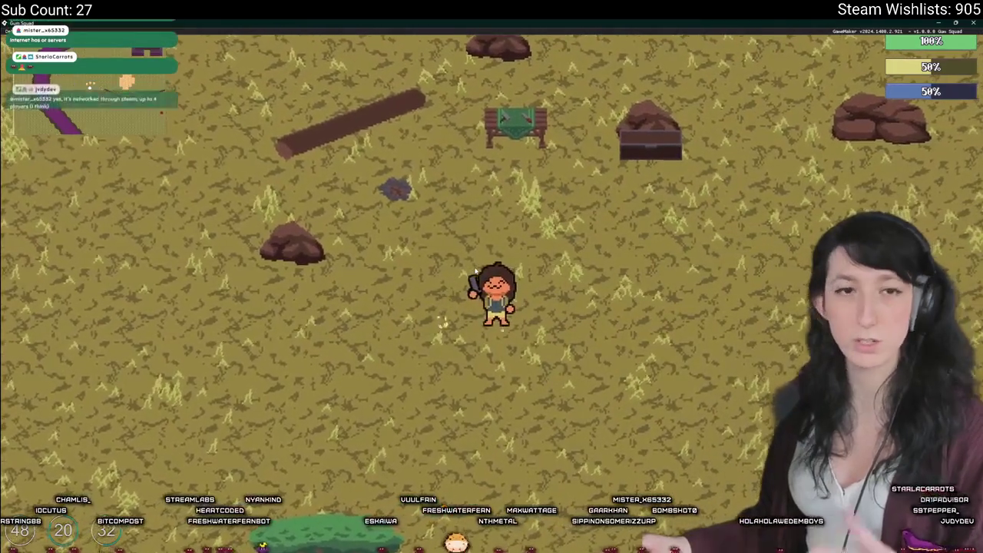
{"action": "key", "text": "Tab"}
{"action": "key", "text": "Tab"}
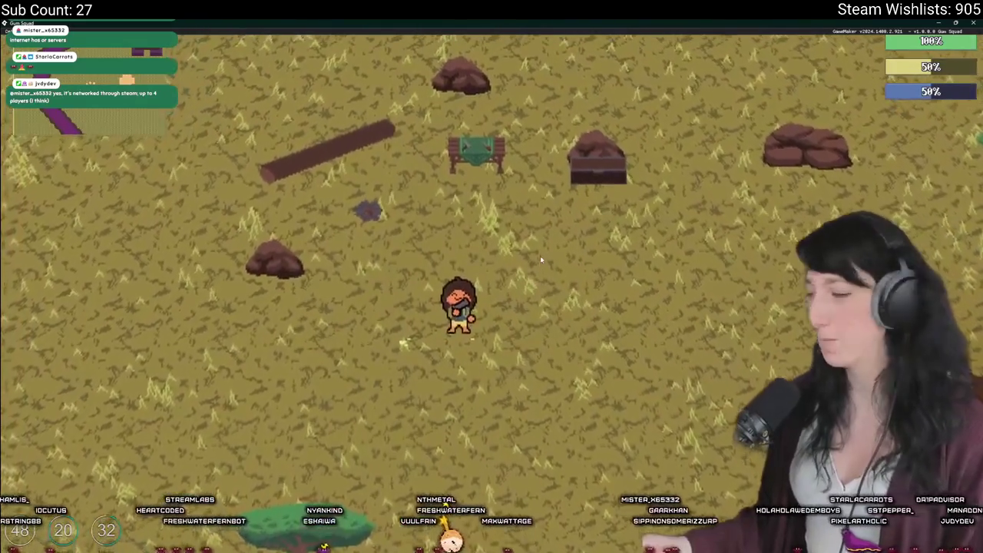
Walk down-right across the field, glance at the inventory, then head up toward the tree.
{"action": "key", "text": "s"}
{"action": "key", "text": "d"}
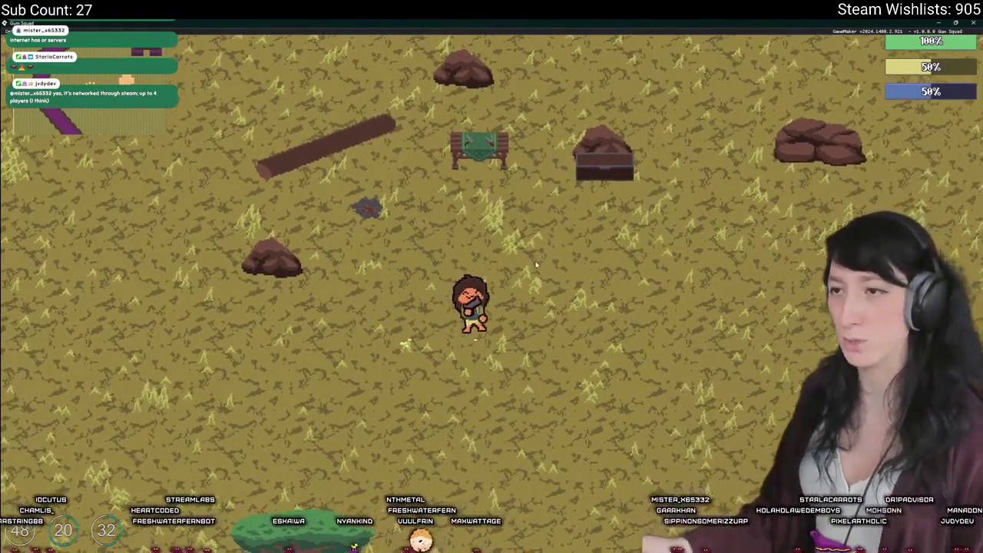
{"action": "key", "text": "s"}
{"action": "key", "text": "d"}
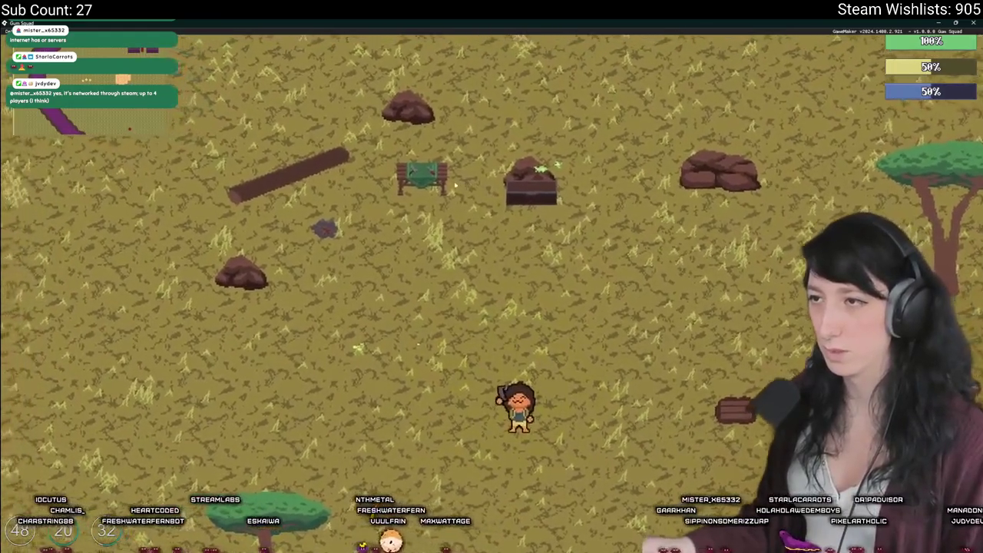
{"action": "key", "text": "Tab"}
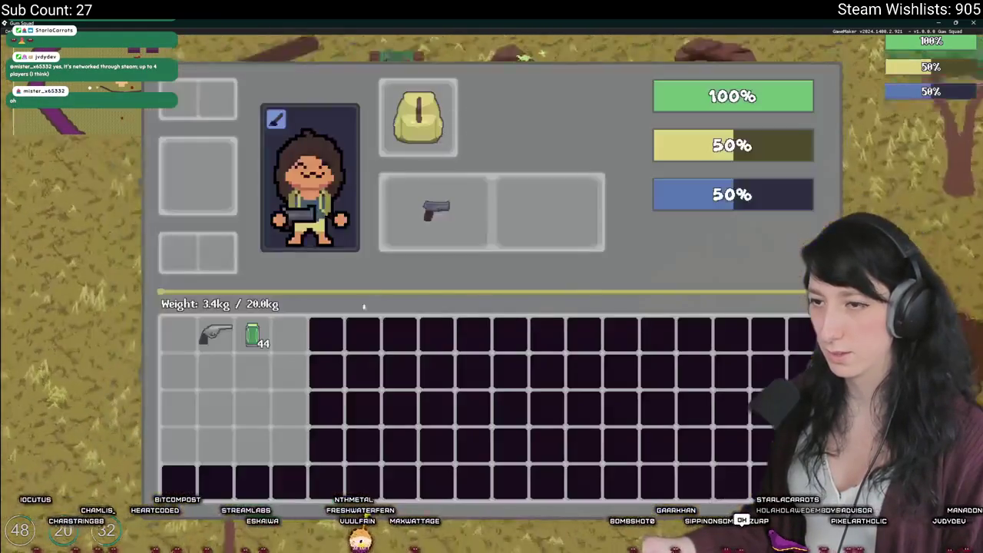
{"action": "key", "text": "Tab"}
{"action": "key", "text": "w"}
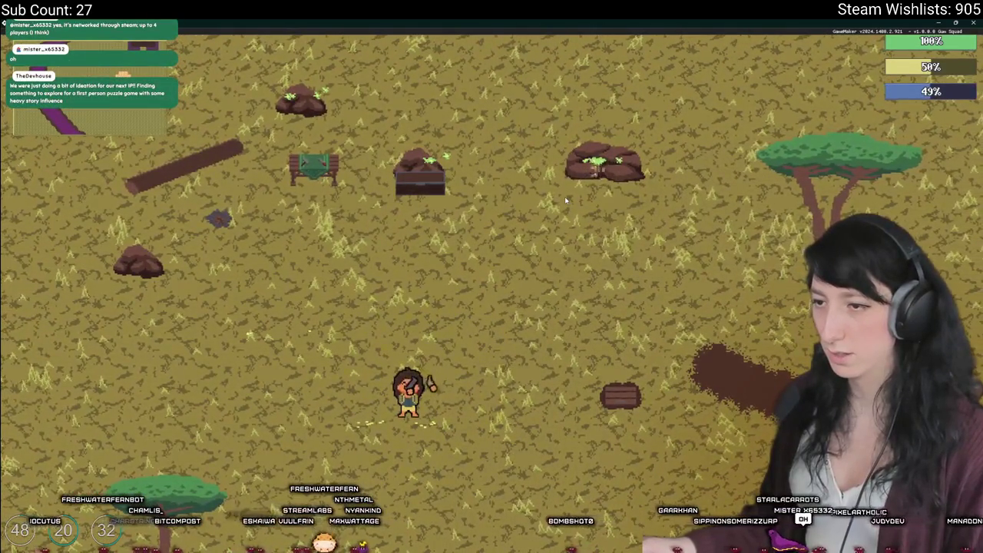
{"action": "key", "text": "w"}
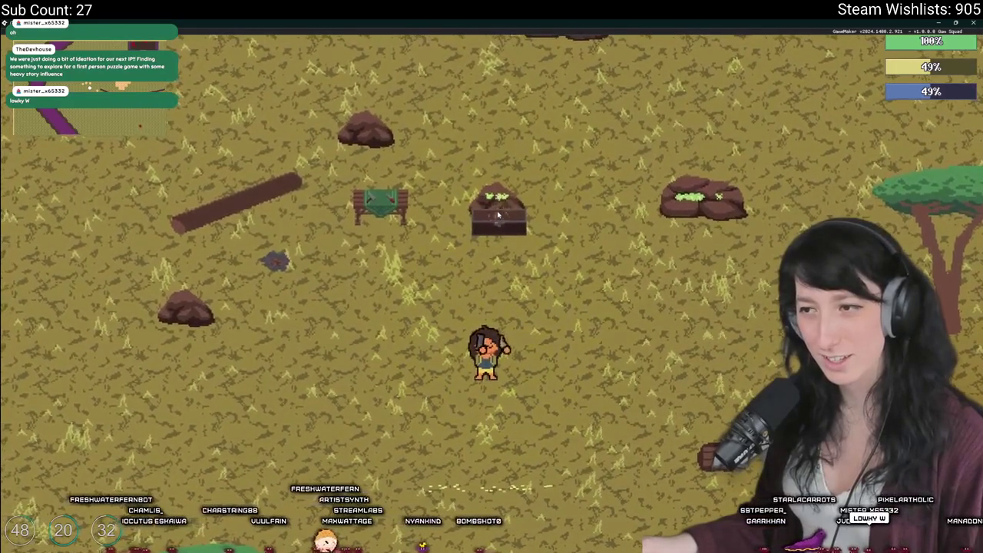
{"action": "key", "text": "d"}
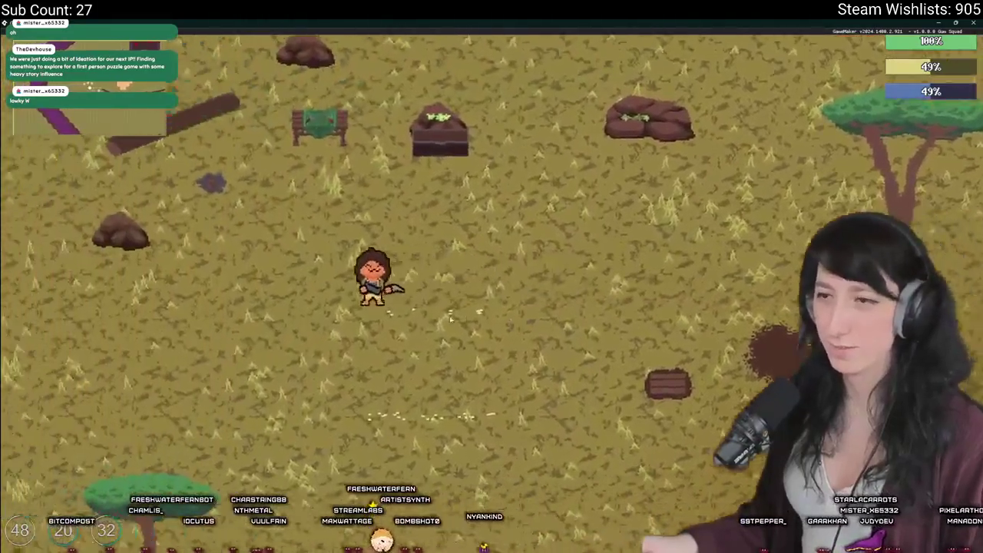
Check the audio volume options in the pause menu, then fire the gun at the chest.
{"action": "key", "text": "Escape"}
{"action": "left_click", "coordinate": [435, 269]}
{"action": "key", "text": "Escape"}
{"action": "key", "text": "Escape"}
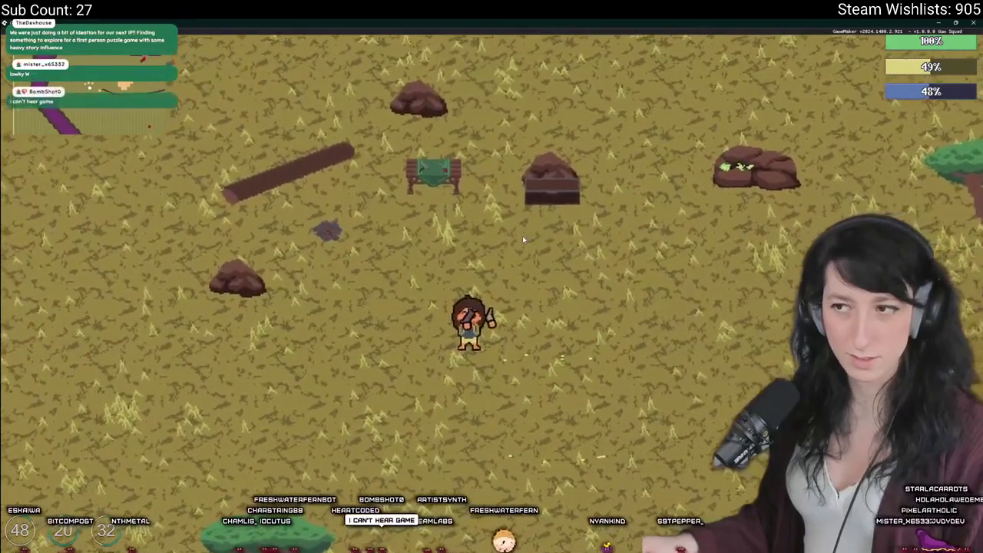
{"action": "left_click", "coordinate": [525, 235]}
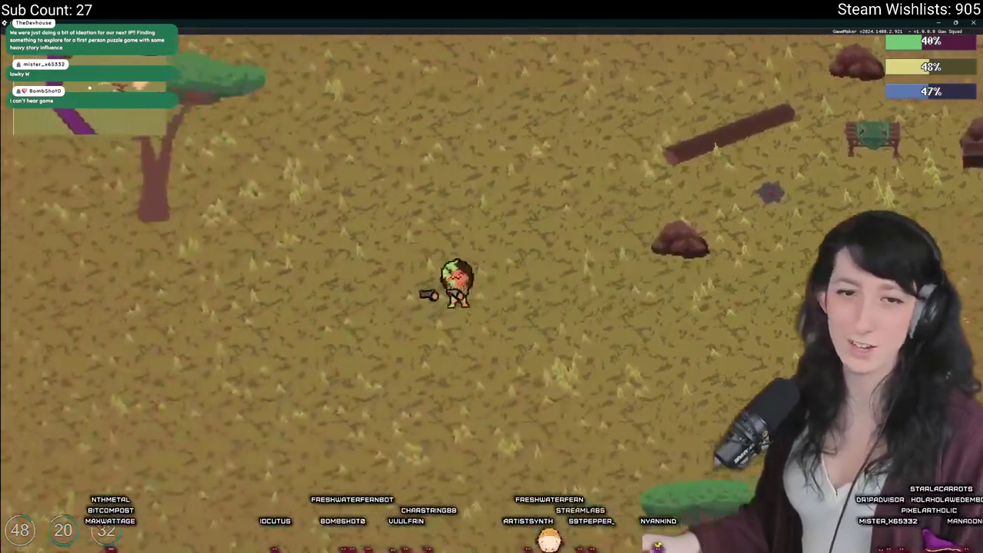
Roam the purple path and grassland, then check the inventory and bring up the pause menu.
{"action": "key", "text": "Escape"}
{"action": "key", "text": "Escape"}
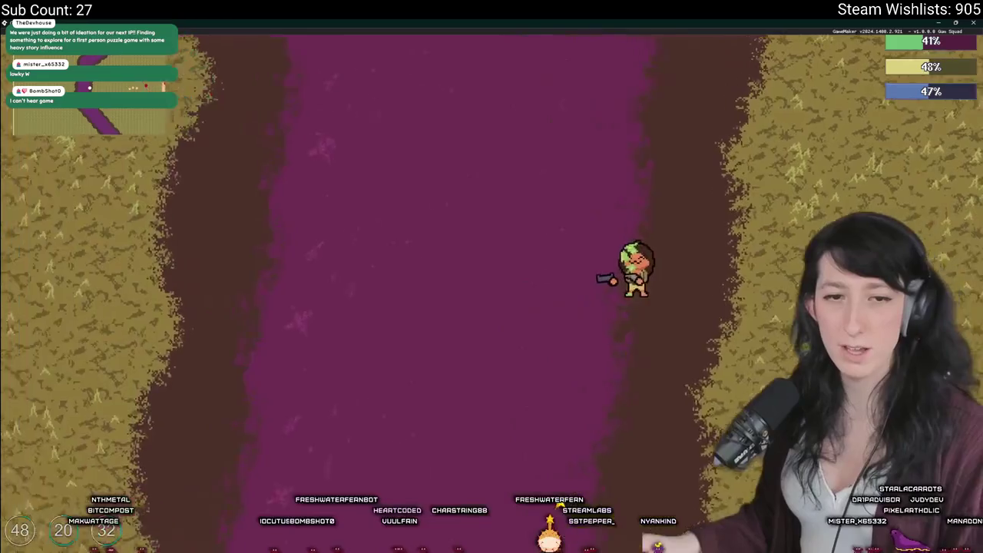
{"action": "key", "text": "w"}
{"action": "key", "text": "d"}
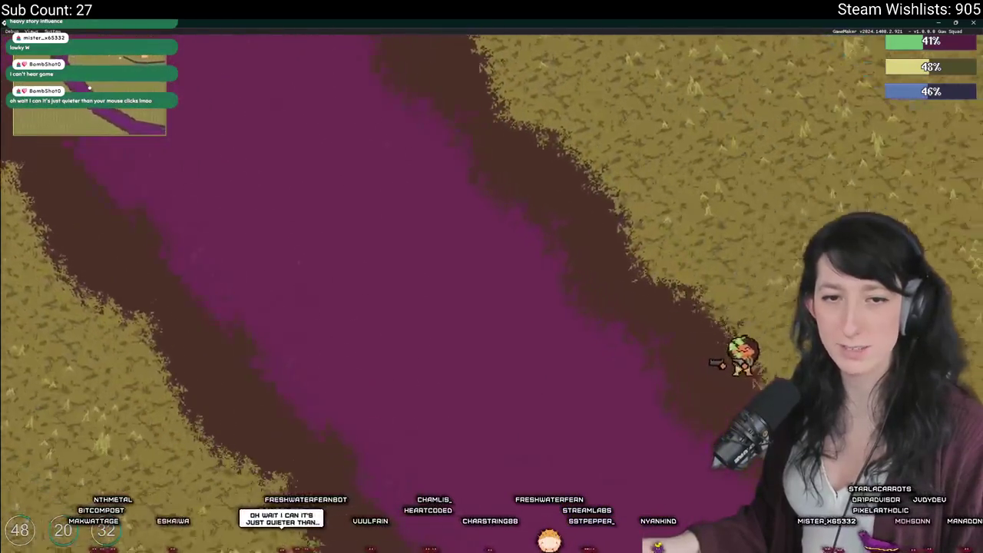
{"action": "key", "text": "s"}
{"action": "key", "text": "a"}
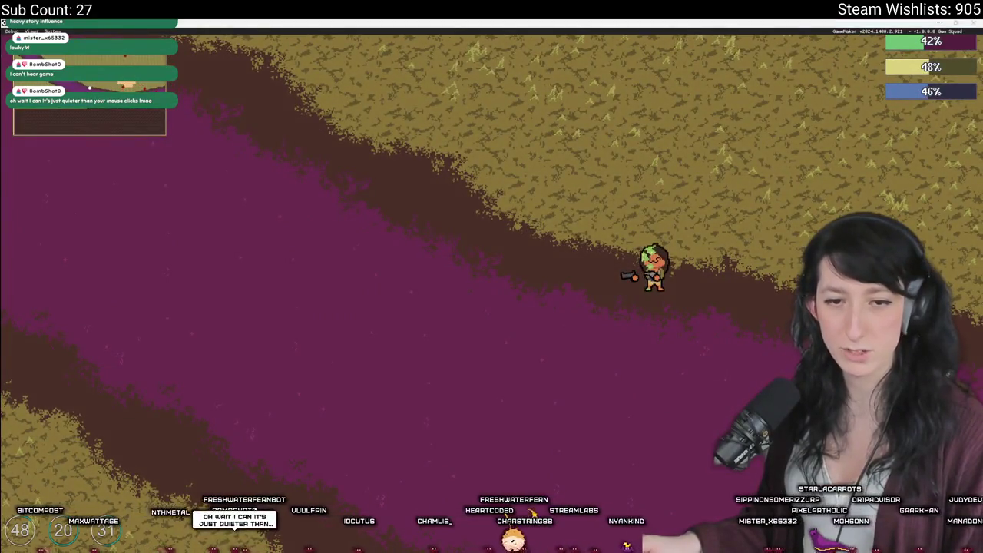
{"action": "key", "text": "w"}
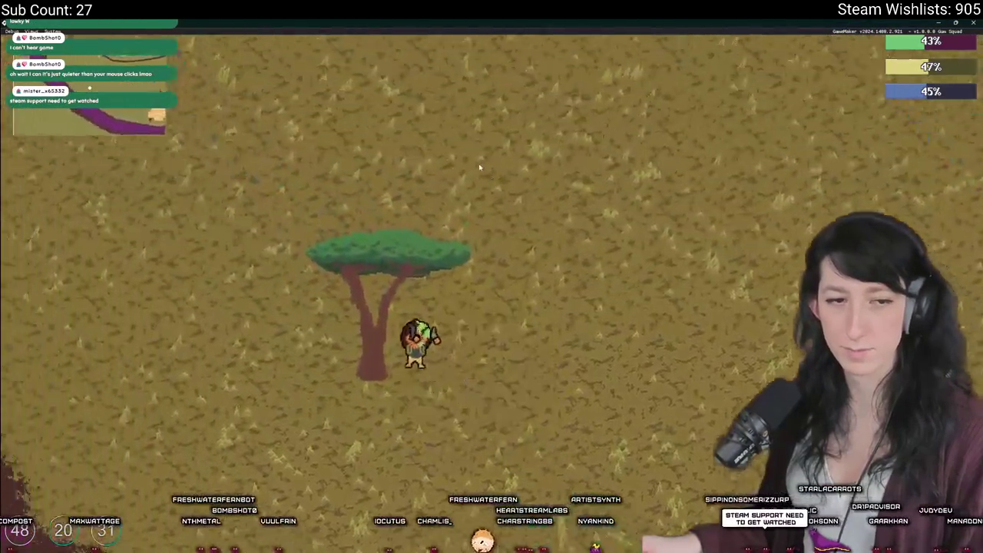
{"action": "key", "text": "s"}
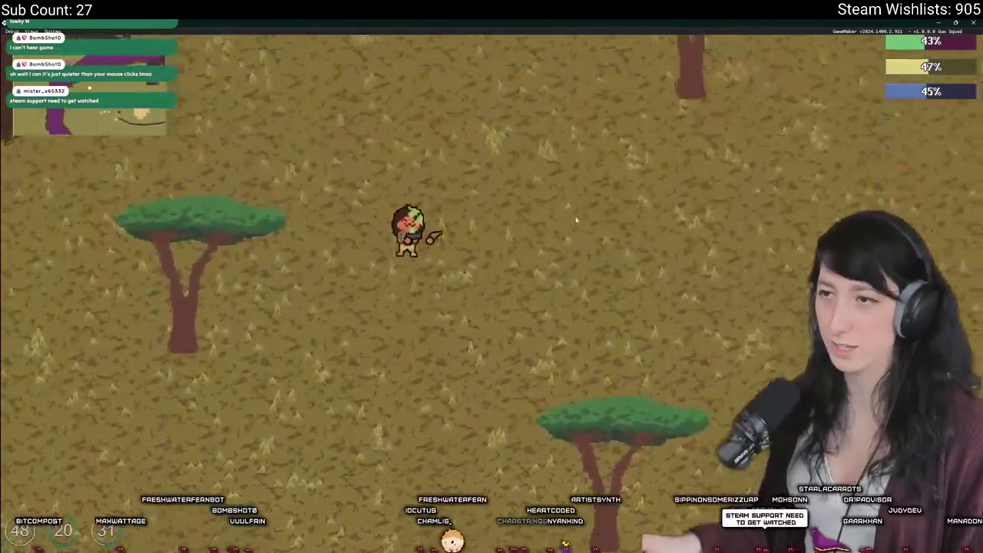
{"action": "key", "text": "w"}
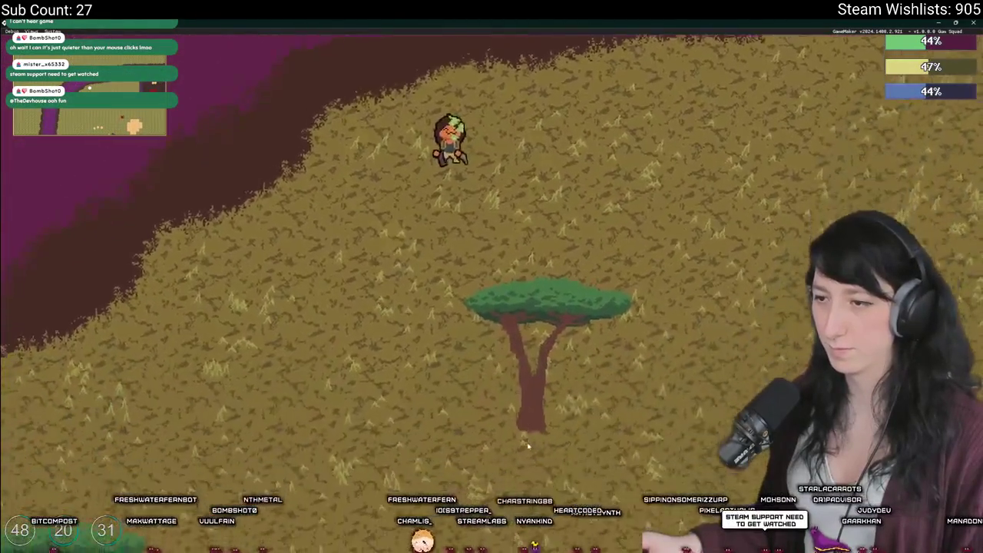
{"action": "key", "text": "s"}
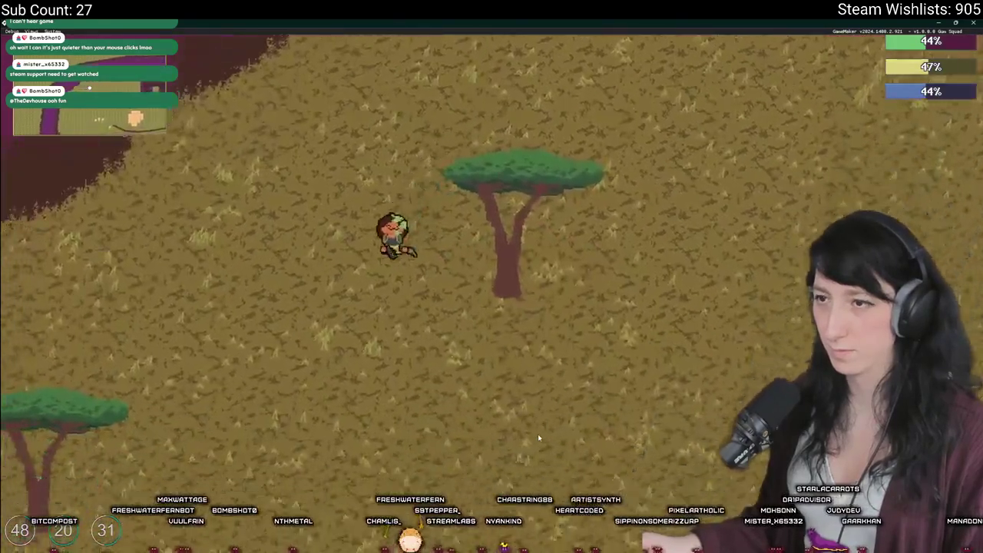
{"action": "key", "text": "w"}
{"action": "key", "text": "Tab"}
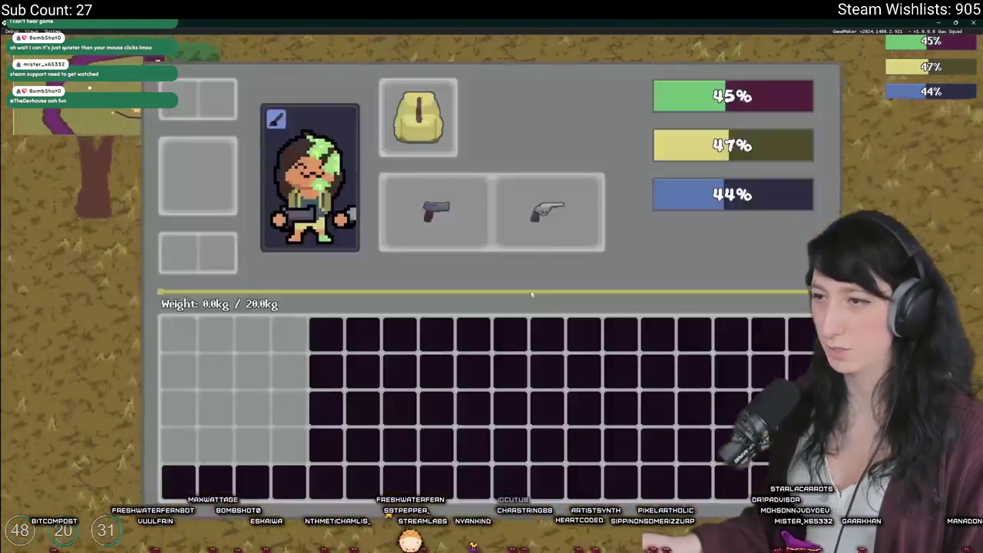
{"action": "key", "text": "Tab"}
{"action": "key", "text": "Escape"}
Return to the main menu and load the ModernGarden world in a new lobby.
{"action": "left_click", "coordinate": [491, 318]}
{"action": "left_click", "coordinate": [491, 270]}
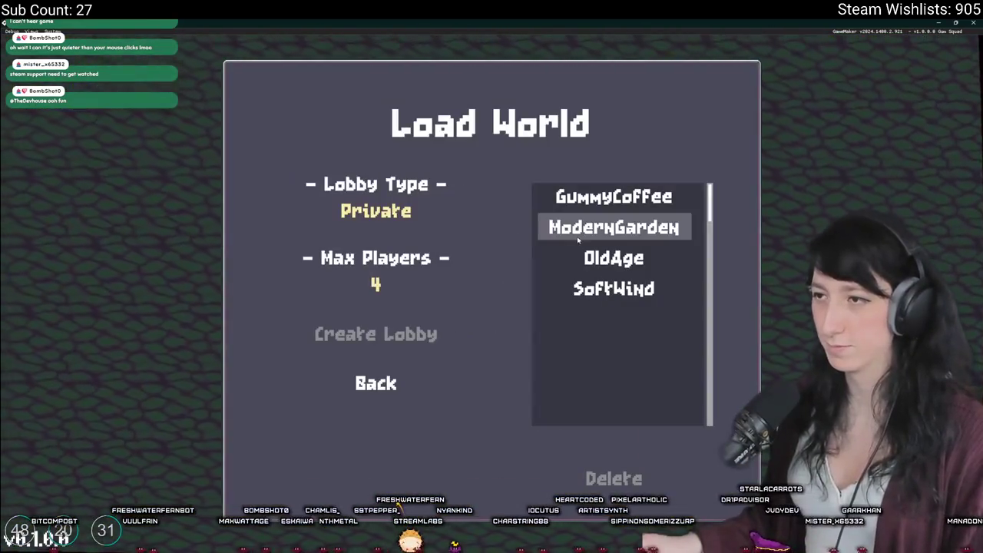
{"action": "left_click", "coordinate": [578, 240]}
{"action": "left_click", "coordinate": [376, 334]}
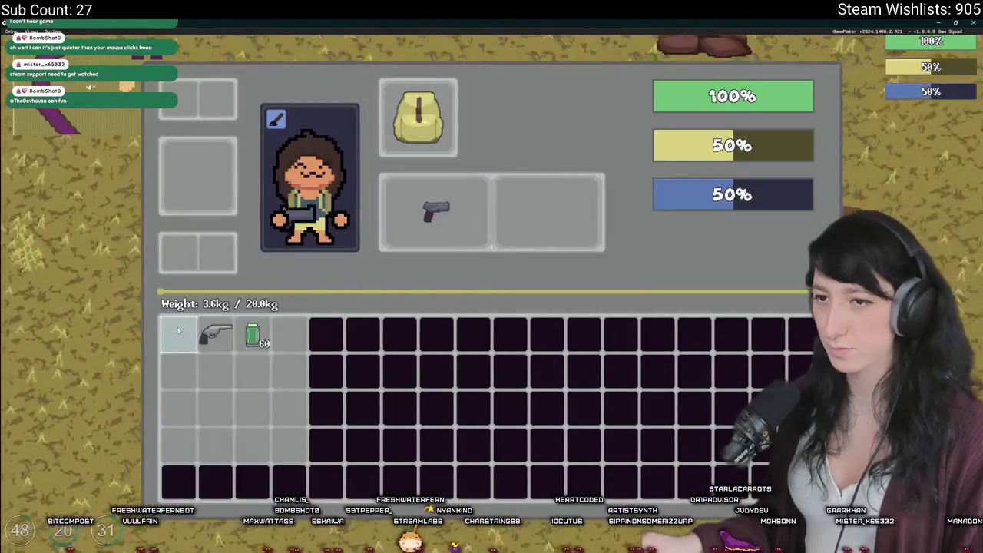
Craft gum from the purple item and a rock in the inventory crafting grid.
{"action": "key", "text": "Tab"}
{"action": "key", "text": "e"}
{"action": "key", "text": "e"}
{"action": "key", "text": "e"}
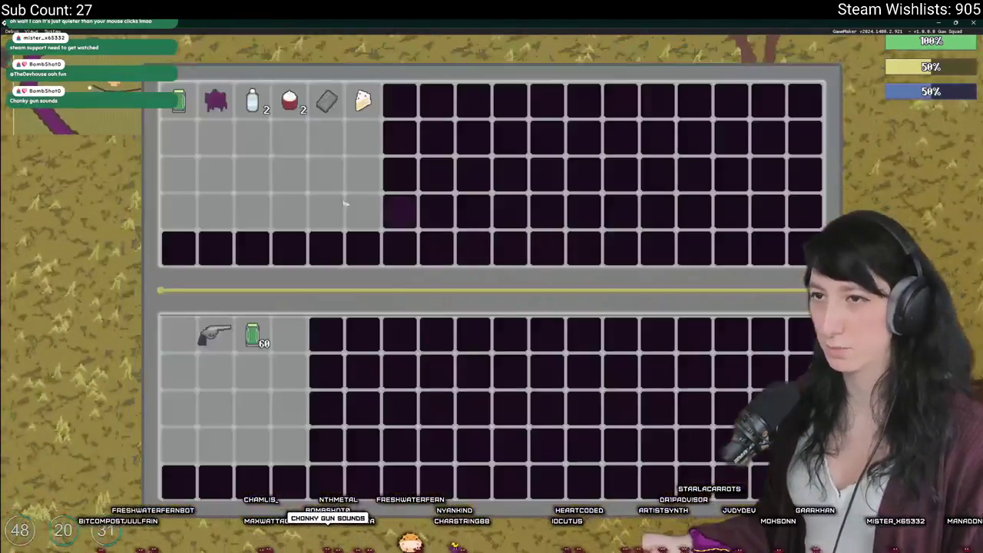
{"action": "key", "text": "Tab"}
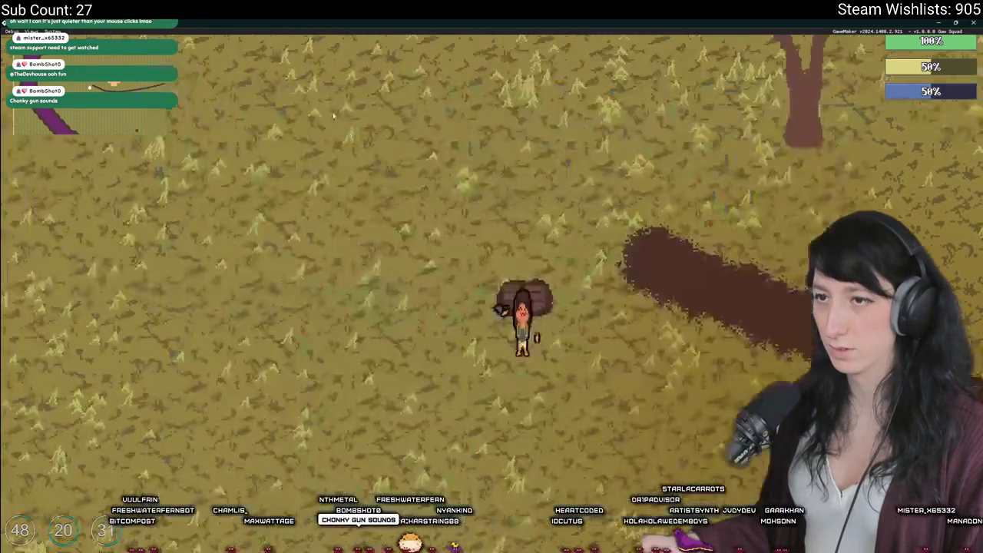
{"action": "key", "text": "Tab"}
{"action": "left_click_drag", "start_coordinate": [289, 332], "coordinate": [311, 130]}
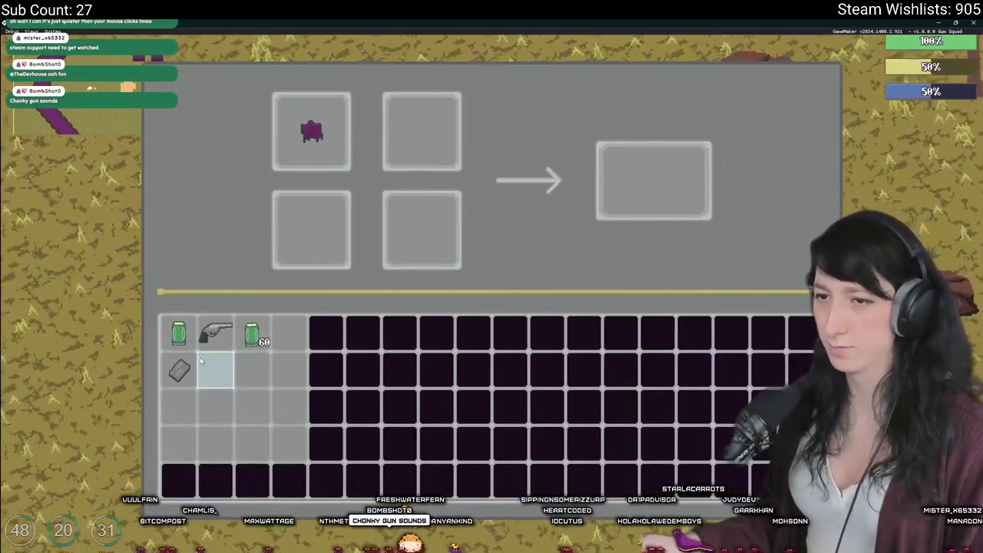
{"action": "left_click_drag", "start_coordinate": [179, 371], "coordinate": [422, 130]}
{"action": "left_click", "coordinate": [653, 181]}
{"action": "key", "text": "Tab"}
Walk to the chest to view its storage, then check the Pea Shooter in the inventory.
{"action": "key", "text": "s"}
{"action": "key", "text": "a"}
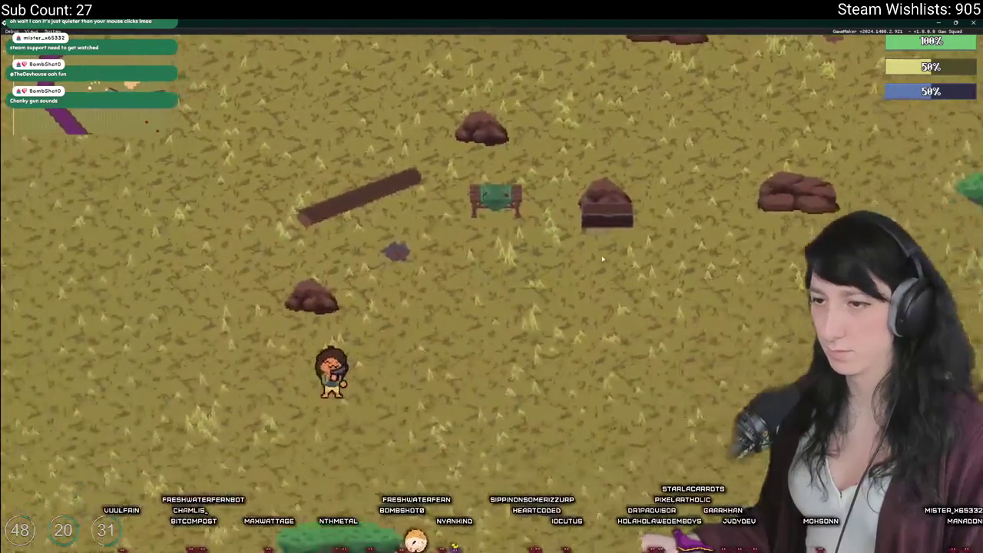
{"action": "key", "text": "w"}
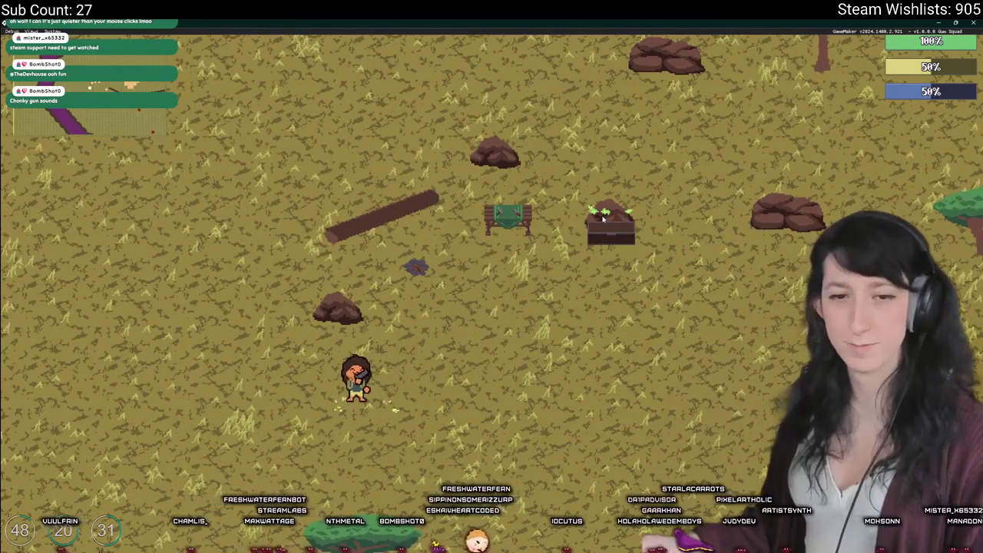
{"action": "left_click", "coordinate": [603, 219]}
{"action": "key", "text": "Escape"}
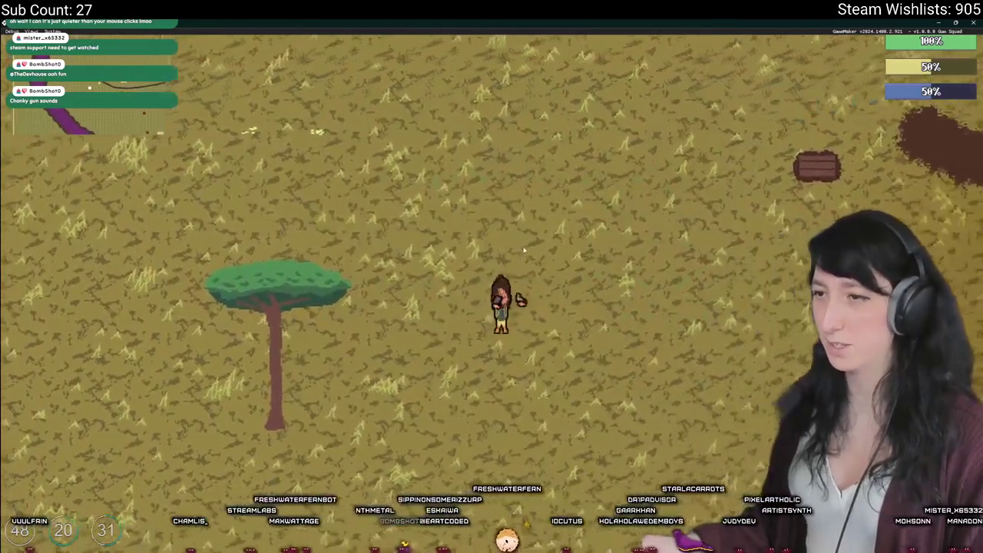
{"action": "key", "text": "d"}
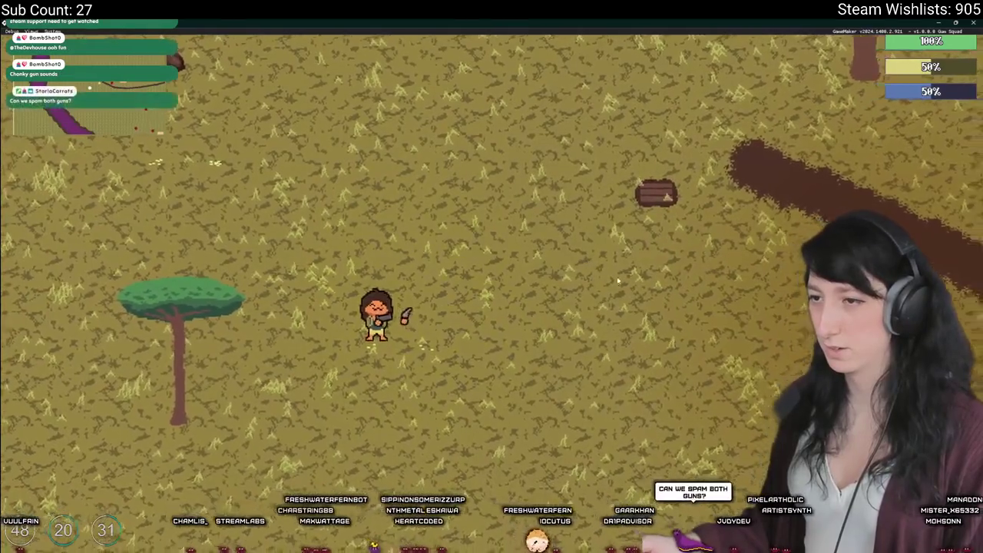
{"action": "key", "text": "a"}
{"action": "key", "text": "Tab"}
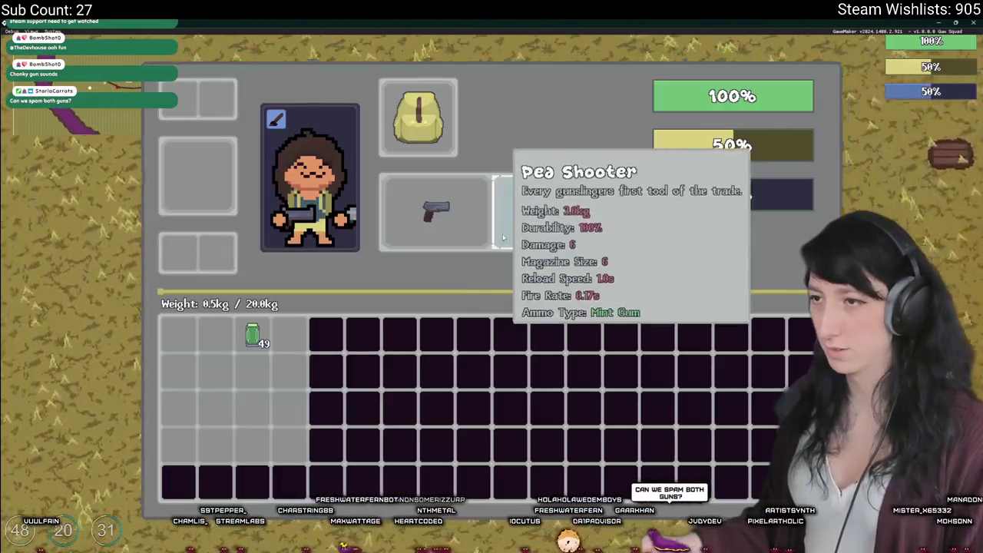
{"action": "key", "text": "Escape"}
{"action": "key", "text": "d"}
{"action": "key", "text": "s"}
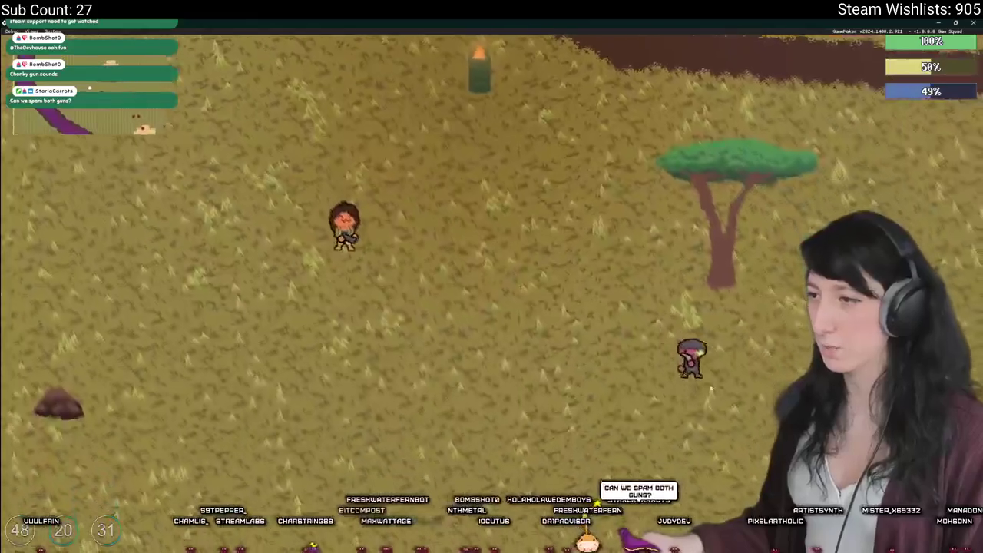
{"action": "key", "text": "s"}
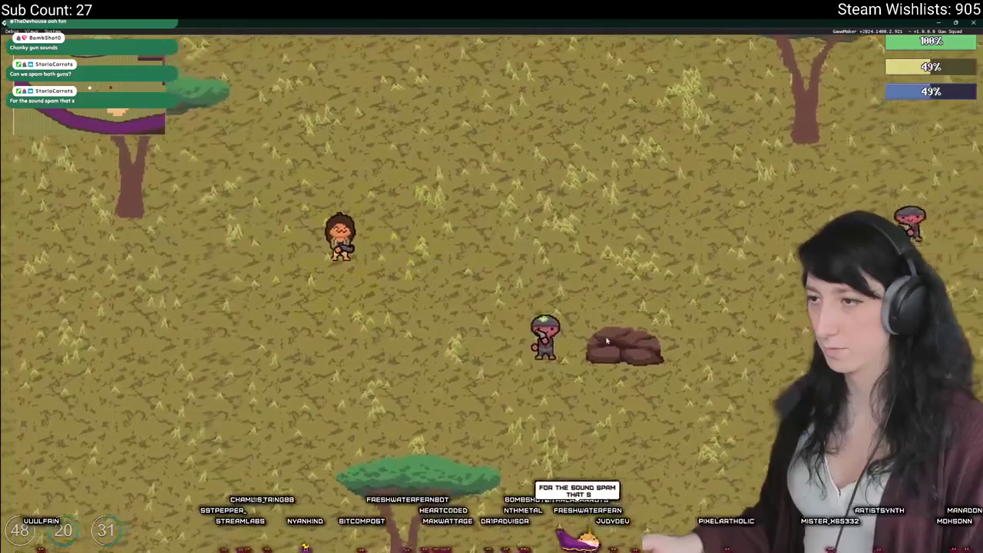
Shoot the enemies below and to the upper right, then fire a test shot.
{"action": "left_click", "coordinate": [607, 361]}
{"action": "left_click", "coordinate": [770, 249]}
{"action": "key", "text": "w"}
{"action": "key", "text": "d"}
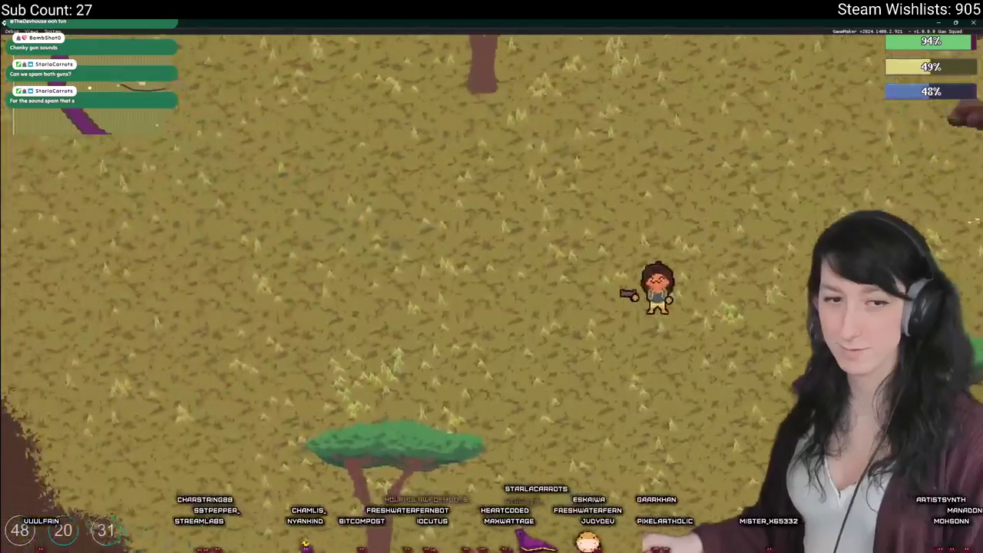
{"action": "key", "text": "Tab"}
{"action": "key", "text": "Tab"}
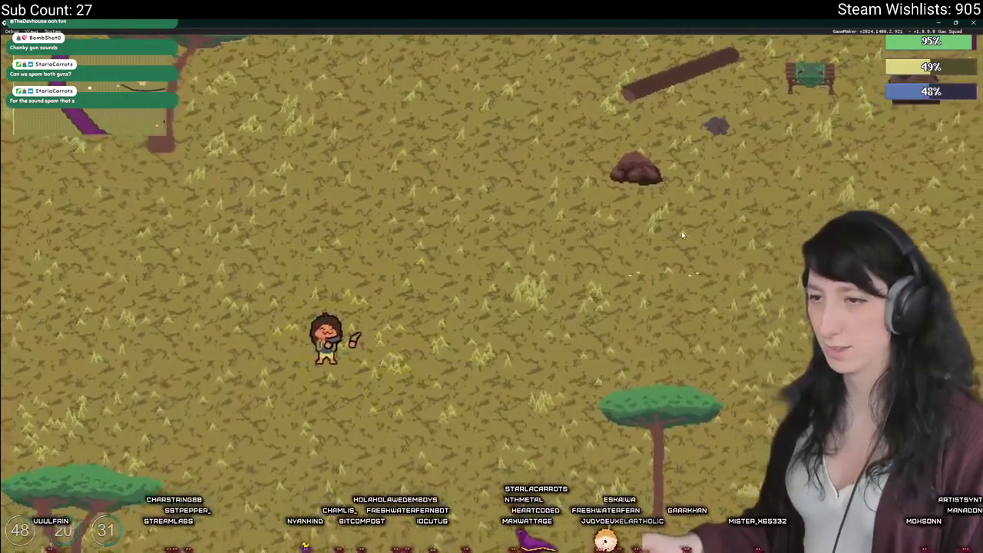
{"action": "left_click", "coordinate": [681, 234]}
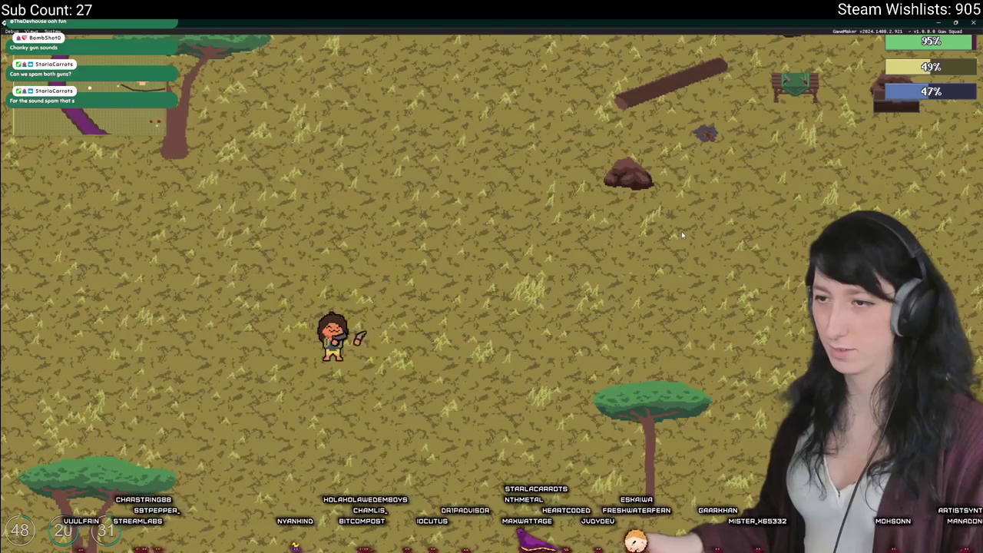
Run among the enemies firing the gun, then quit the running game.
{"action": "key", "text": "d"}
{"action": "key", "text": "w"}
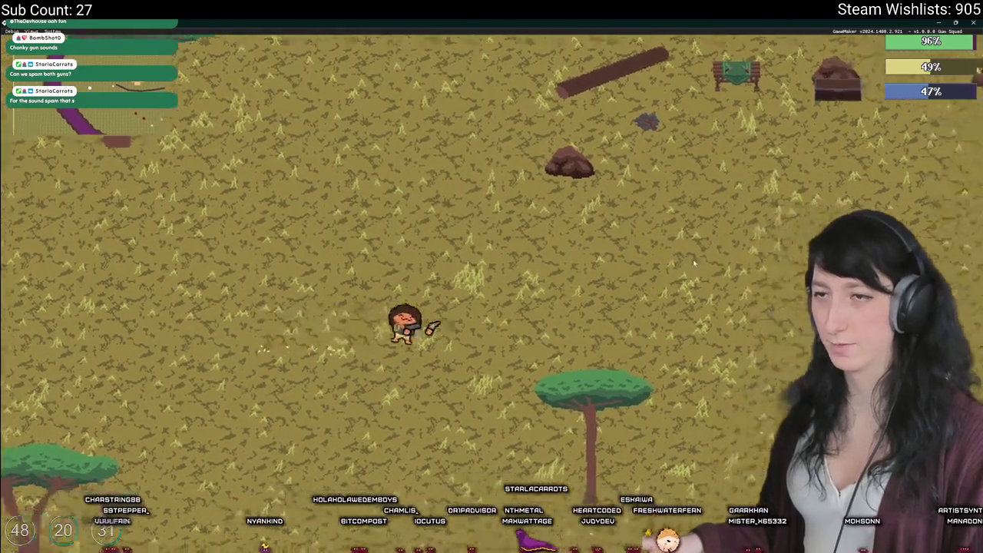
{"action": "key", "text": "d"}
{"action": "key", "text": "s"}
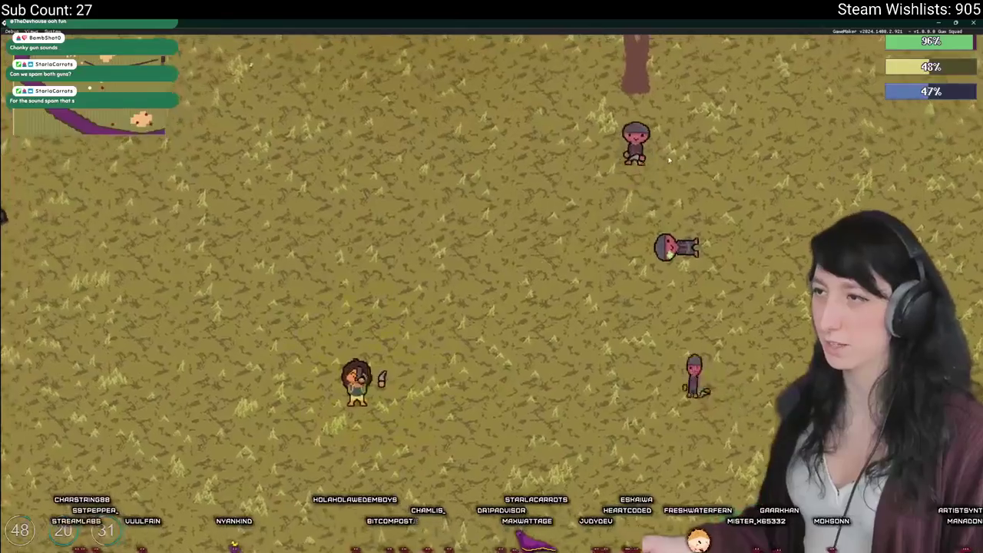
{"action": "key", "text": "s"}
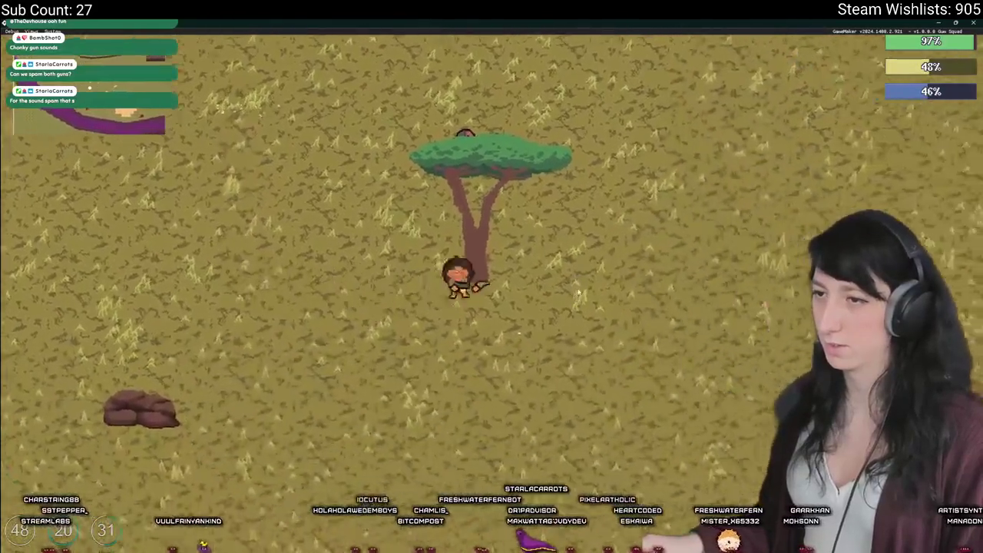
{"action": "key", "text": "d"}
{"action": "key", "text": "d"}
{"action": "key", "text": "w"}
{"action": "key", "text": "w"}
{"action": "key", "text": "a"}
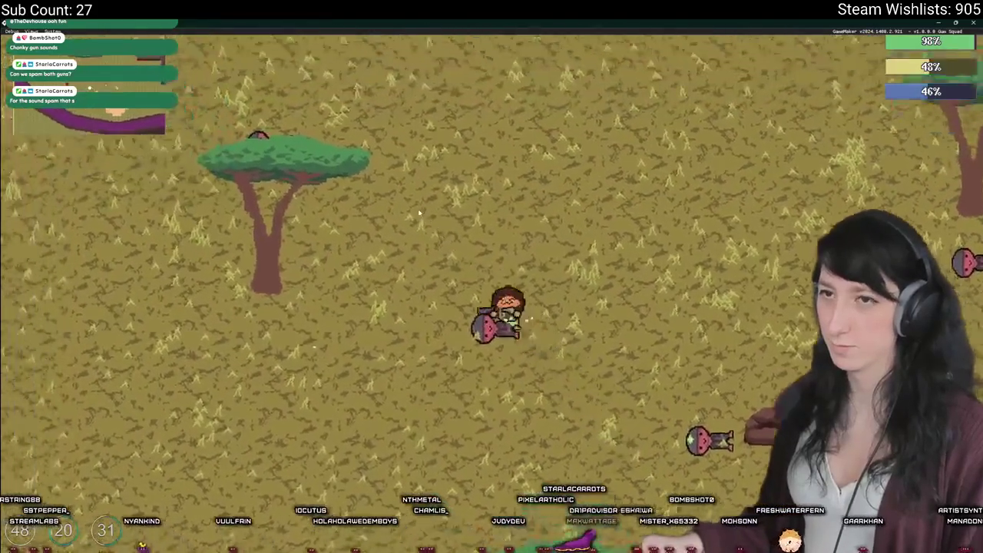
{"action": "key", "text": "s"}
{"action": "key", "text": "w"}
{"action": "key", "text": "a"}
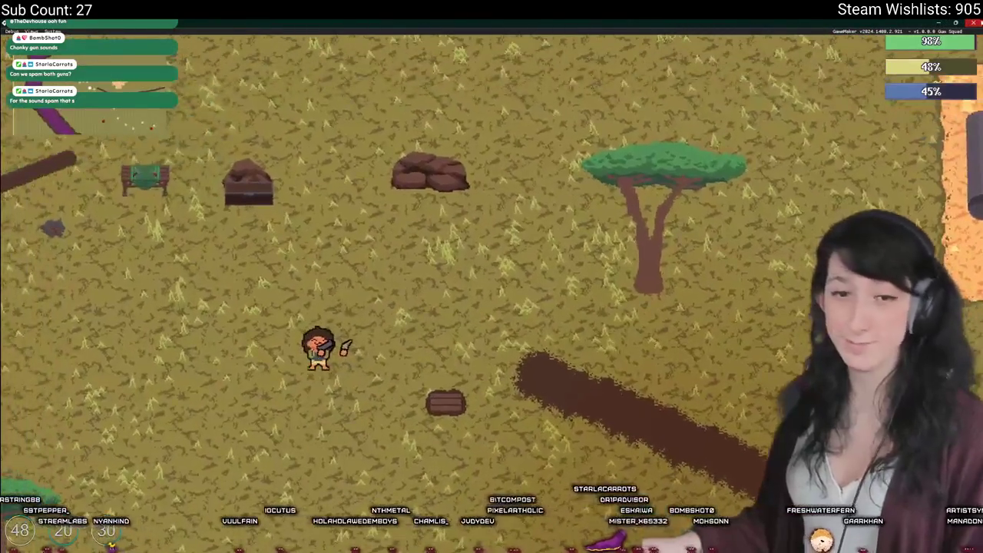
{"action": "key", "text": "Escape"}
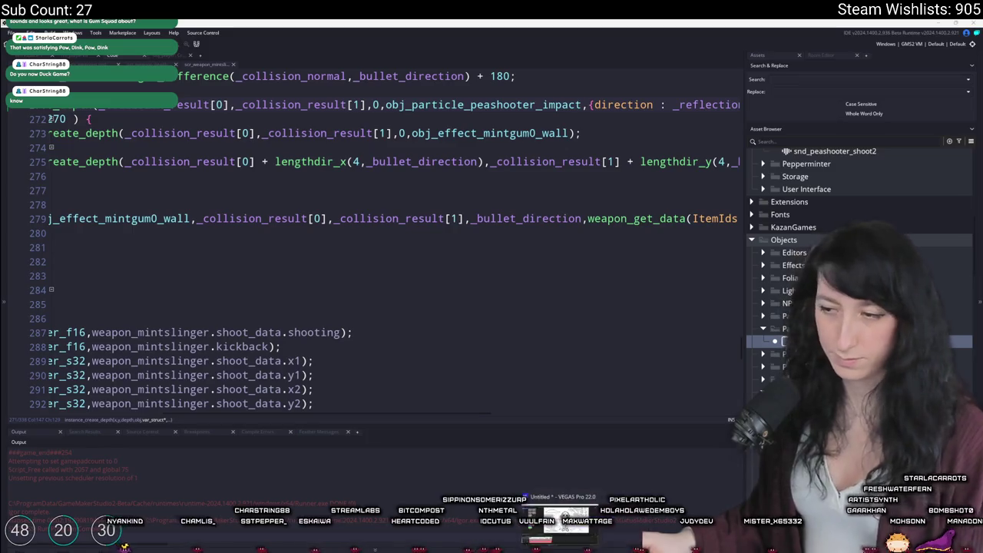
Bring the VEGAS Pro trailer animatic project to the front from the taskbar.
{"action": "left_click", "coordinate": [558, 519]}
{"action": "mouse_move", "coordinate": [542, 540]}
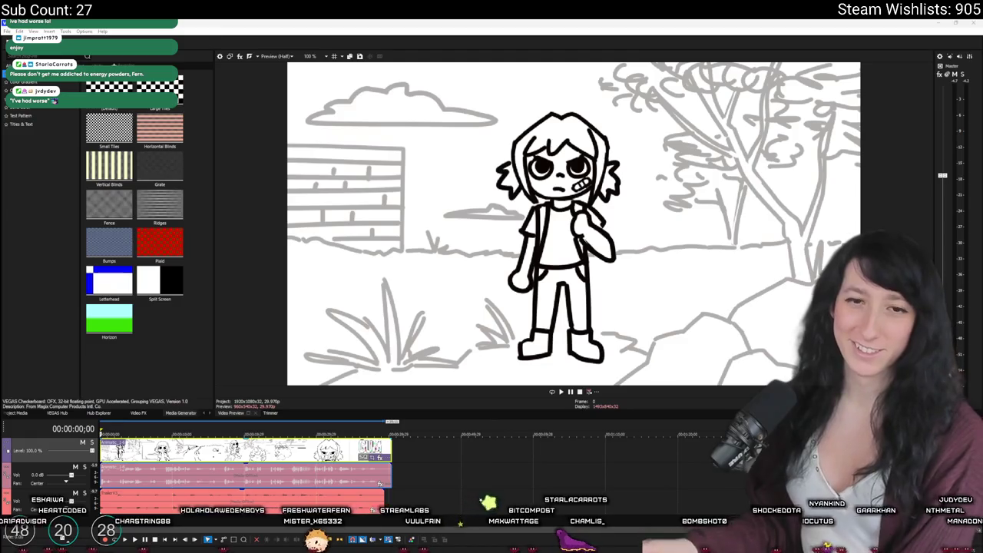
Play the animatic through to the GUM SQUAD title card, then minimize VEGAS Pro.
{"action": "left_click", "coordinate": [562, 393]}
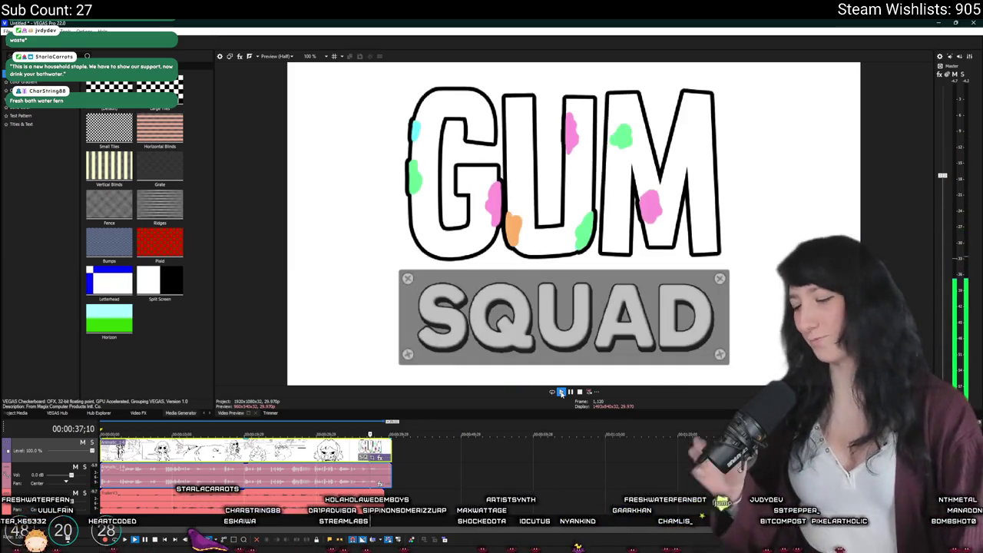
{"action": "left_click", "coordinate": [525, 529]}
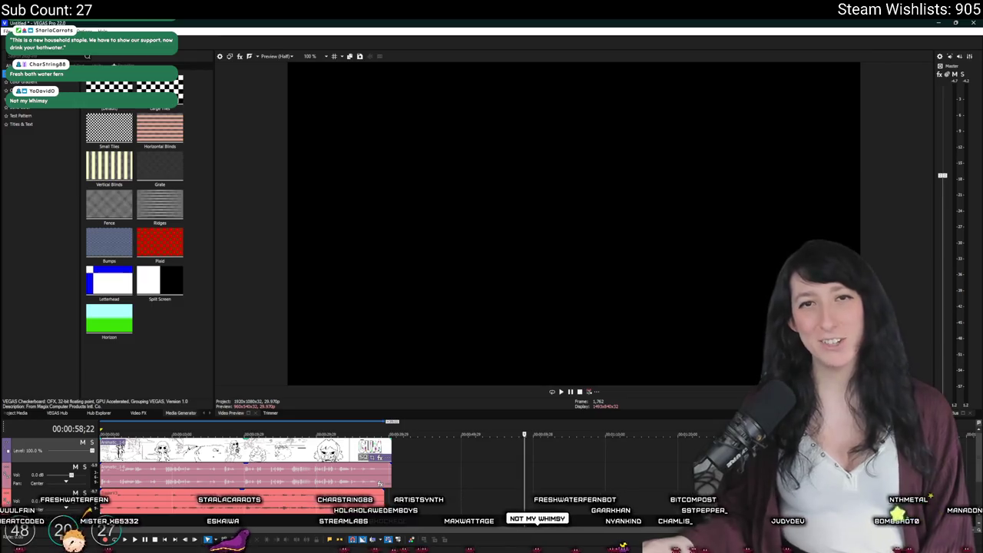
{"action": "left_click", "coordinate": [938, 22]}
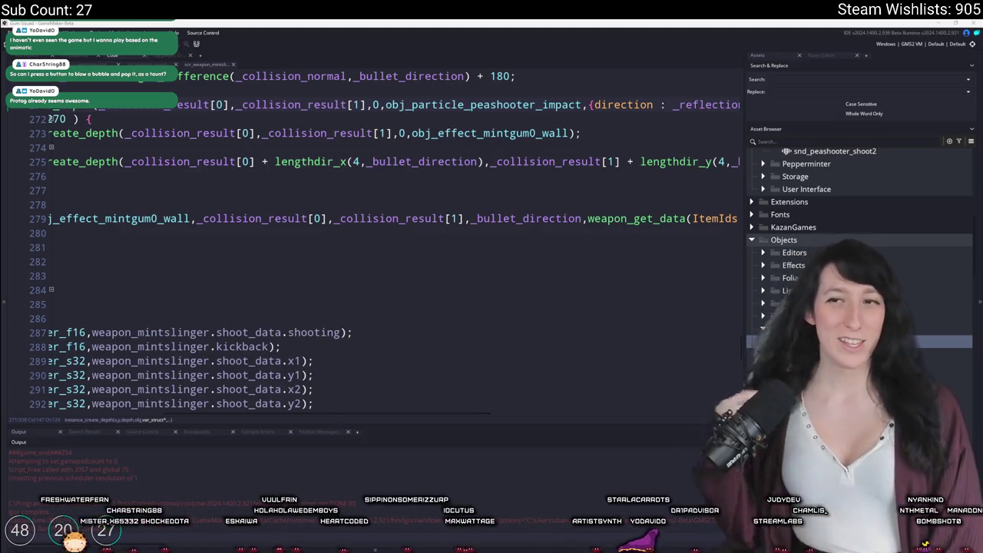
Leave the script at line 278 and switch over to the FL Studio window.
{"action": "left_click", "coordinate": [170, 203]}
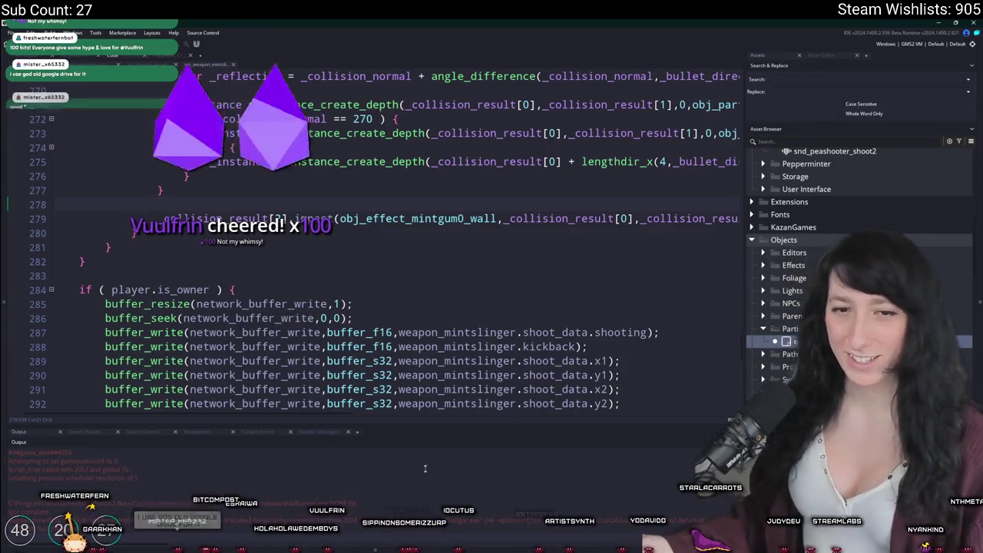
{"action": "key", "text": "super"}
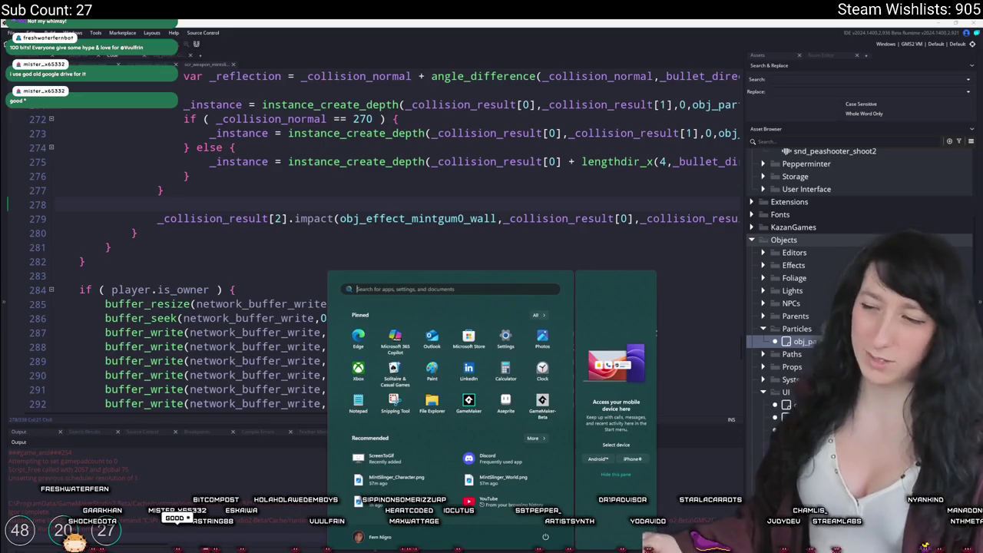
{"action": "key", "text": "alt+Tab"}
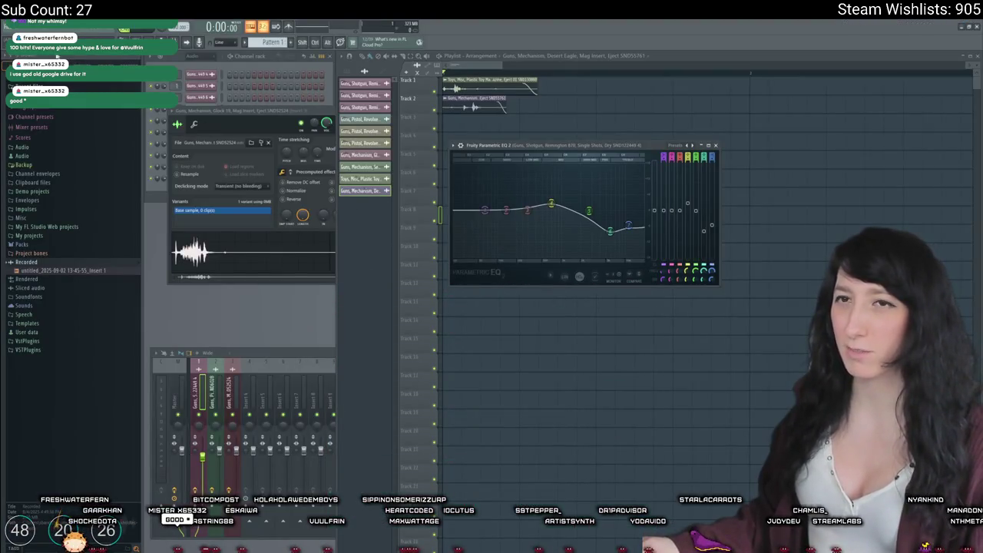
Load the recent Trailer.flp project and delete its Trailer audio clip on Track 6.
{"action": "left_click", "coordinate": [10, 27]}
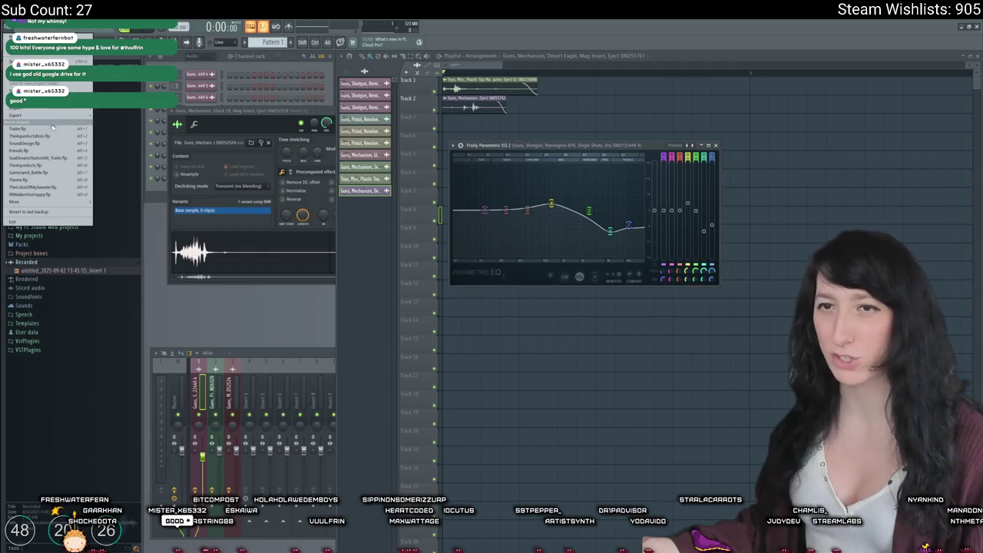
{"action": "left_click", "coordinate": [52, 127]}
{"action": "left_click", "coordinate": [503, 311]}
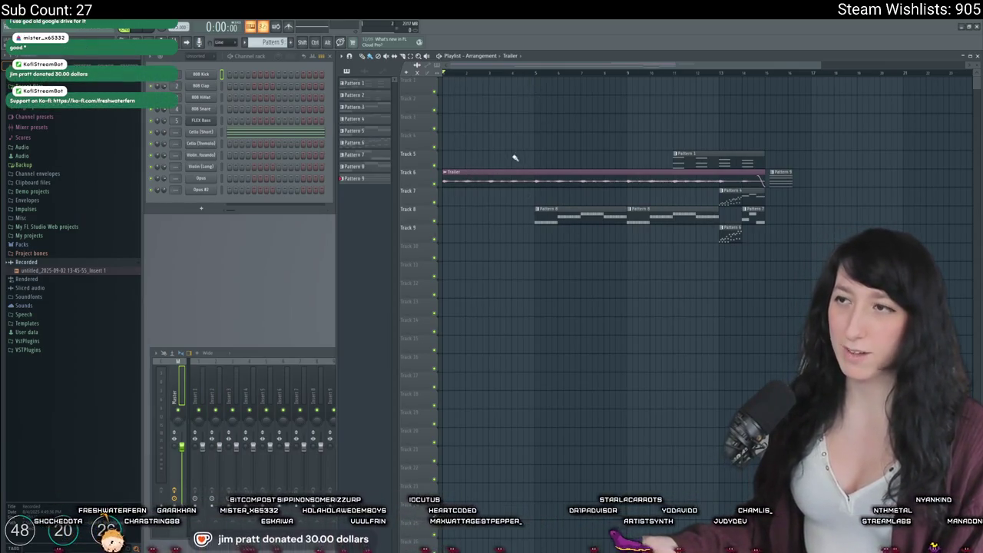
{"action": "right_click", "coordinate": [503, 172]}
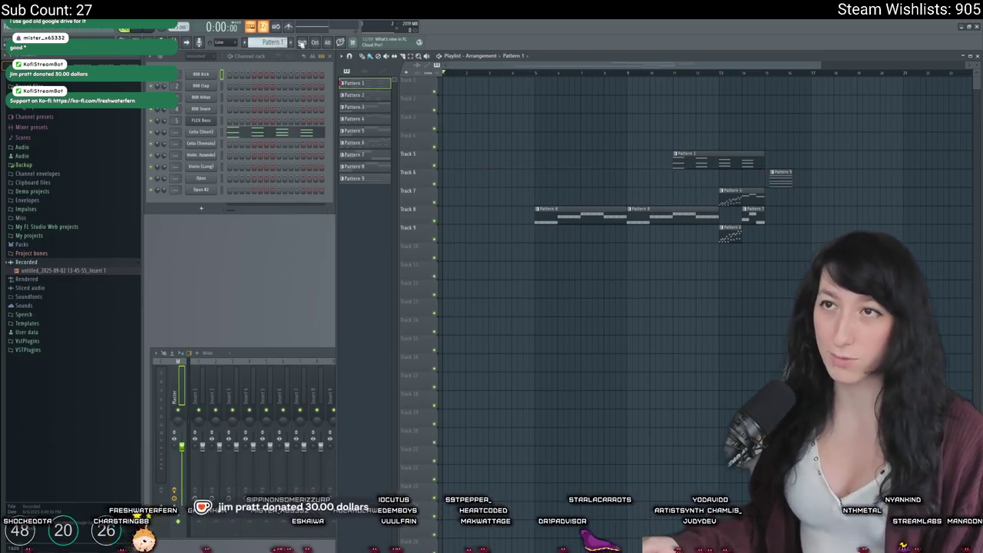
Place Pattern 1 on Track 1 and Pattern 2 on Track 2 starting at bar 1.
{"action": "left_click_drag", "start_coordinate": [461, 86], "coordinate": [440, 87]}
{"action": "left_click", "coordinate": [361, 94]}
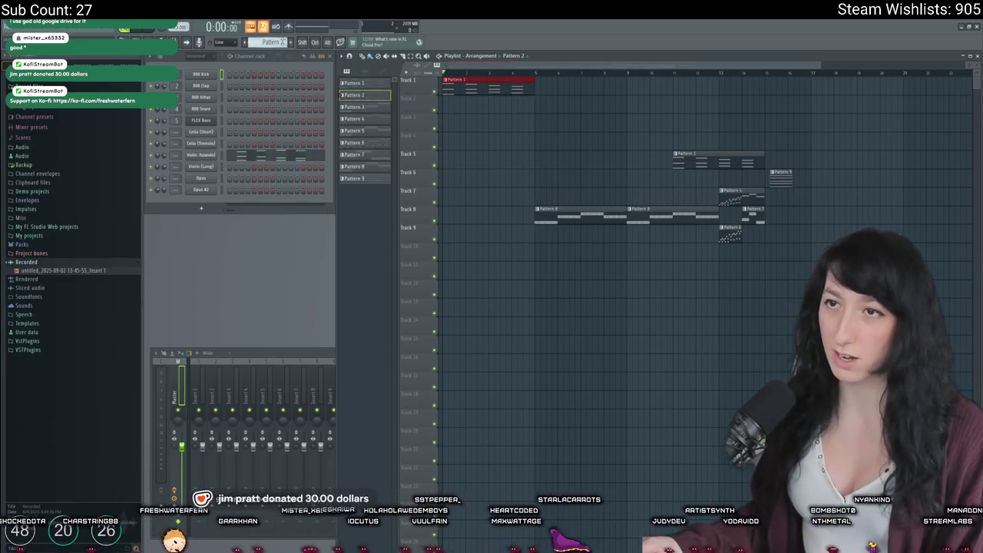
{"action": "mouse_move", "coordinate": [542, 106]}
{"action": "left_mouse_down"}
{"action": "mouse_move", "coordinate": [453, 106]}
{"action": "mouse_move", "coordinate": [504, 90]}
{"action": "mouse_move", "coordinate": [592, 90]}
{"action": "mouse_move", "coordinate": [507, 90]}
{"action": "mouse_move", "coordinate": [598, 94]}
{"action": "left_mouse_up"}
{"action": "left_click", "coordinate": [498, 90]}
{"action": "left_click", "coordinate": [555, 159]}
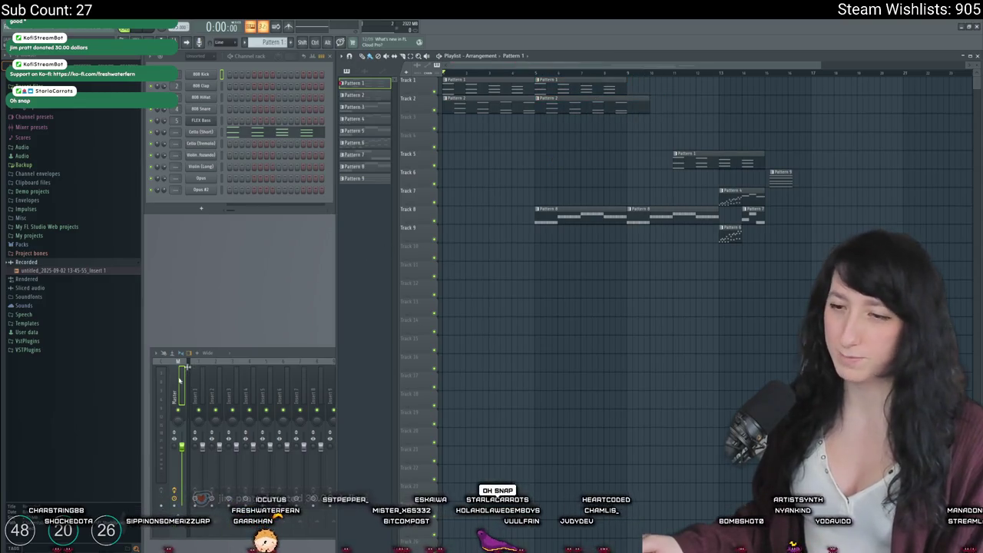
Add a Fruity Video Player channel found by searching 'video', and start a new empty pattern.
{"action": "key", "text": "F8"}
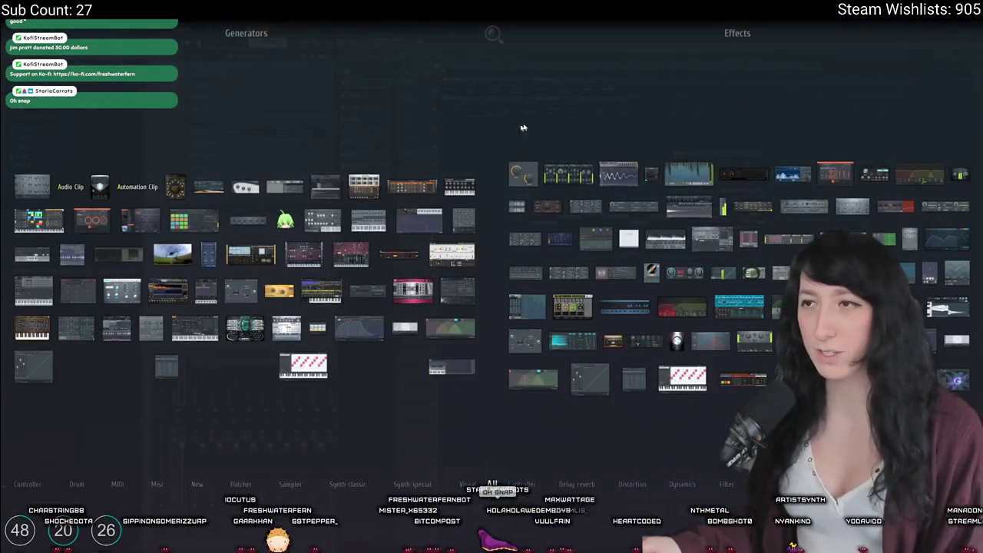
{"action": "type", "text": "video"}
{"action": "mouse_move", "coordinate": [164, 263]}
{"action": "left_mouse_down"}
{"action": "mouse_move", "coordinate": [234, 146]}
{"action": "mouse_move", "coordinate": [230, 215]}
{"action": "mouse_move", "coordinate": [212, 204]}
{"action": "left_mouse_up"}
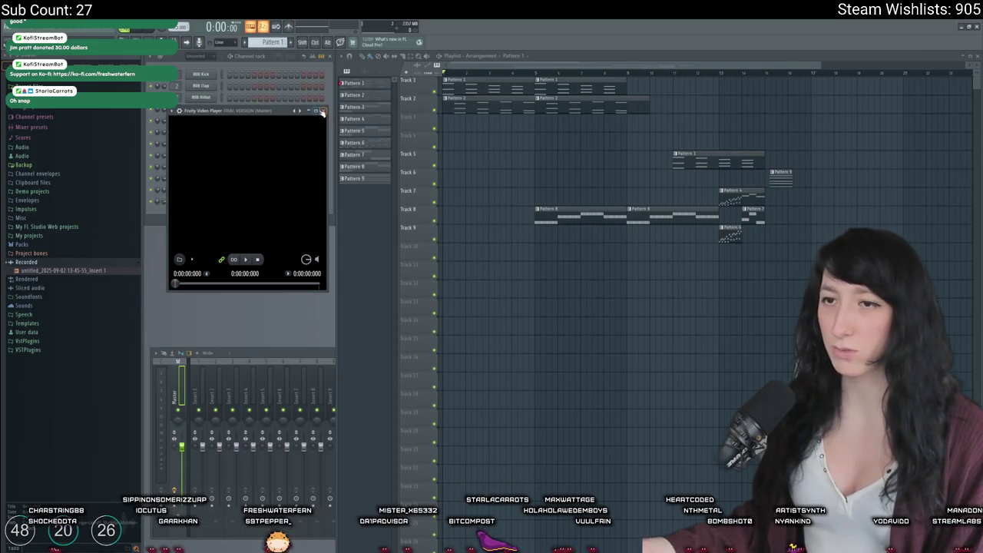
{"action": "left_click", "coordinate": [323, 112]}
{"action": "left_click", "coordinate": [354, 107]}
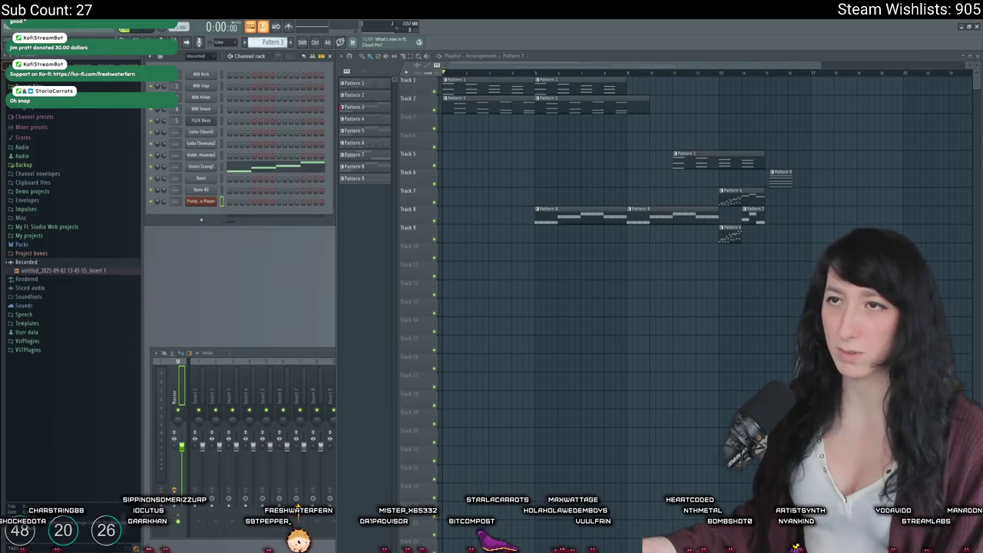
{"action": "key", "text": "F4"}
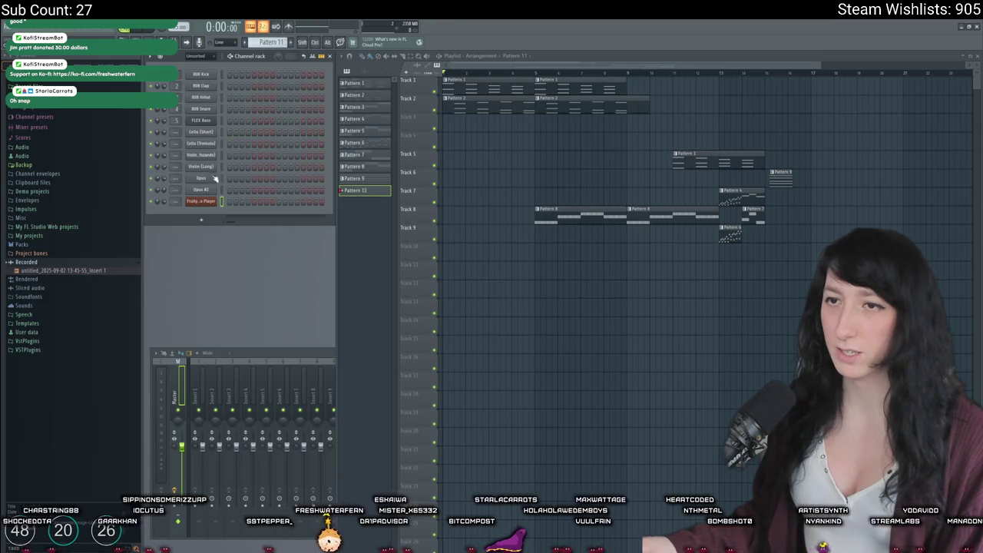
Load Animatic_1-6 from the Downloads folder into the video player.
{"action": "left_click", "coordinate": [201, 201]}
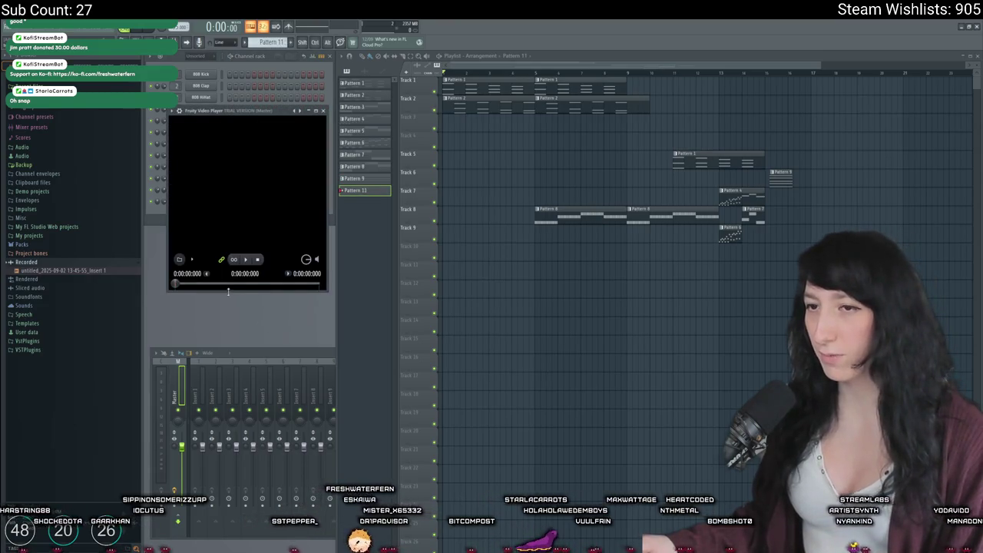
{"action": "left_click", "coordinate": [179, 259]}
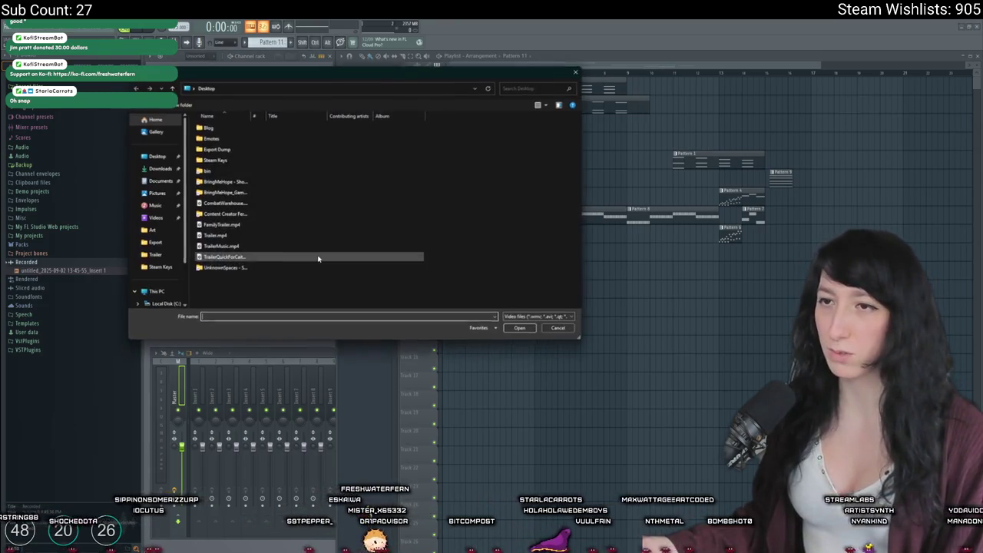
{"action": "left_click", "coordinate": [159, 169]}
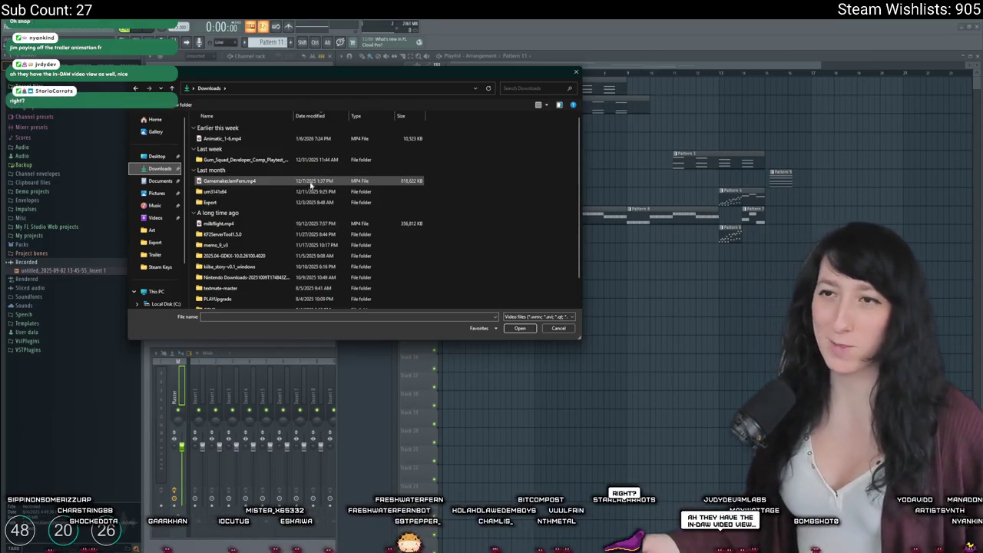
{"action": "double_click", "coordinate": [322, 140]}
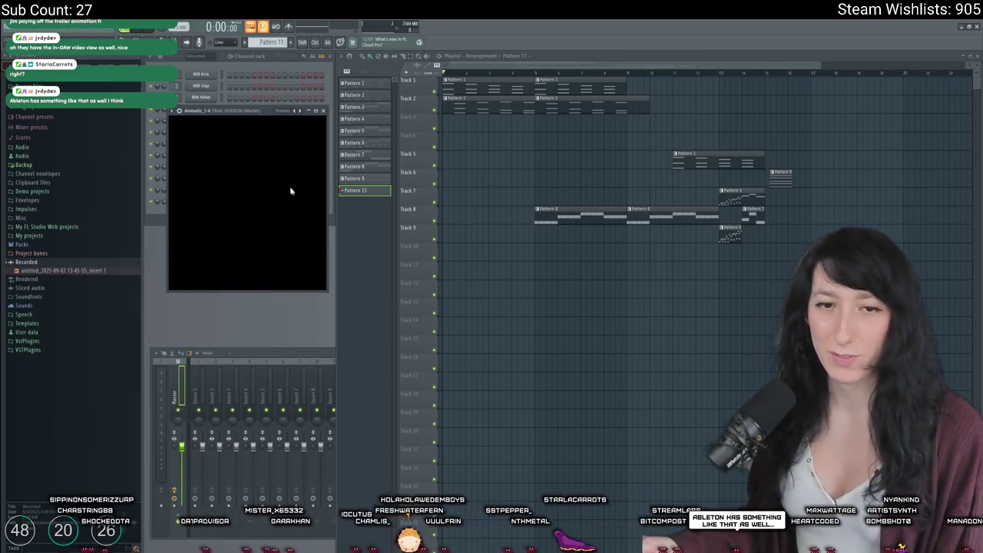
Play the song against the animatic video, briefly muting Track 1 and nudging the video window.
{"action": "key", "text": "space"}
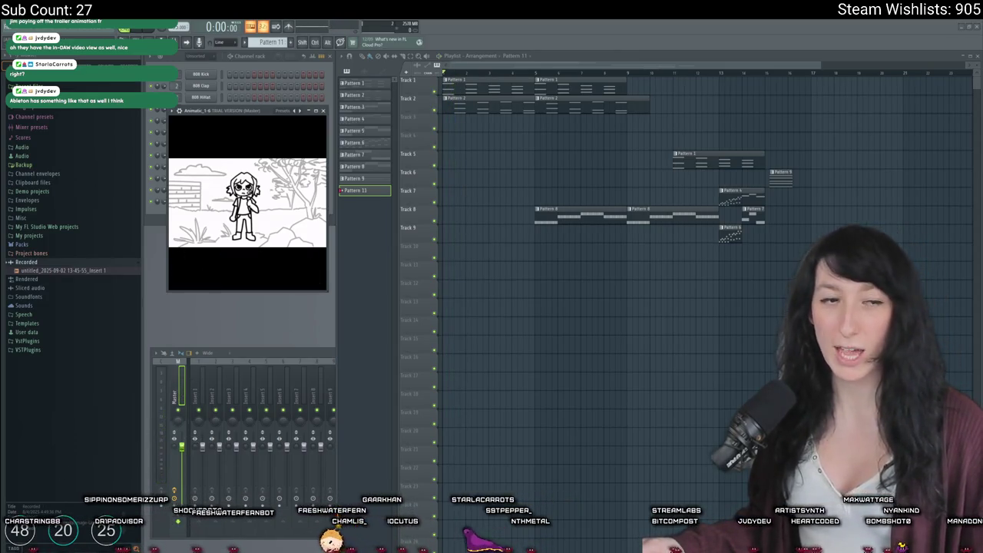
{"action": "key", "text": "space"}
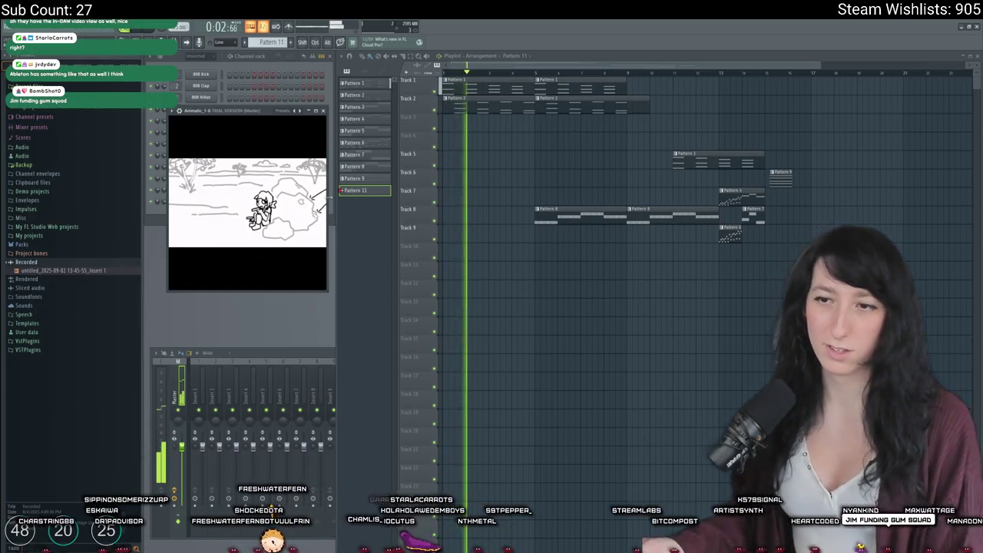
{"action": "left_click", "coordinate": [435, 90]}
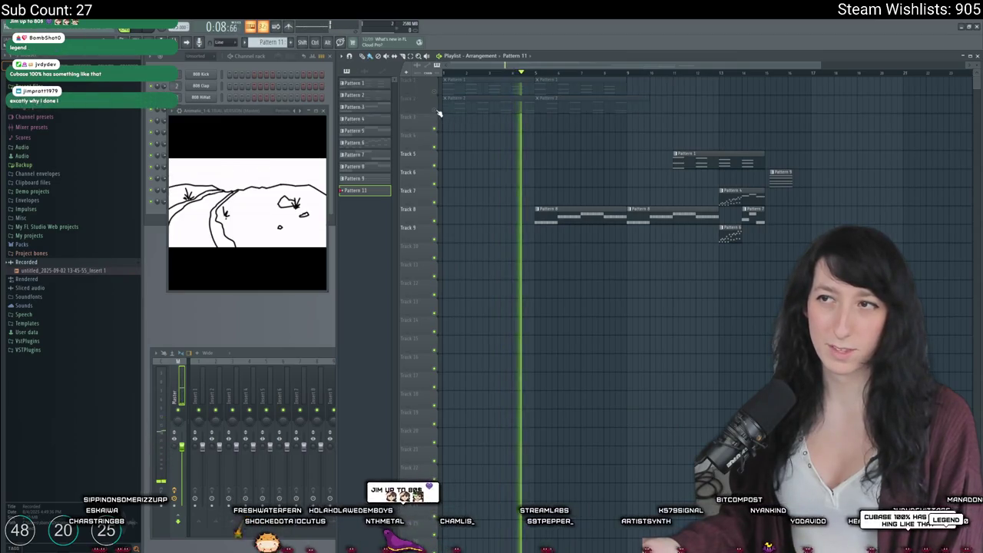
{"action": "left_click", "coordinate": [435, 80]}
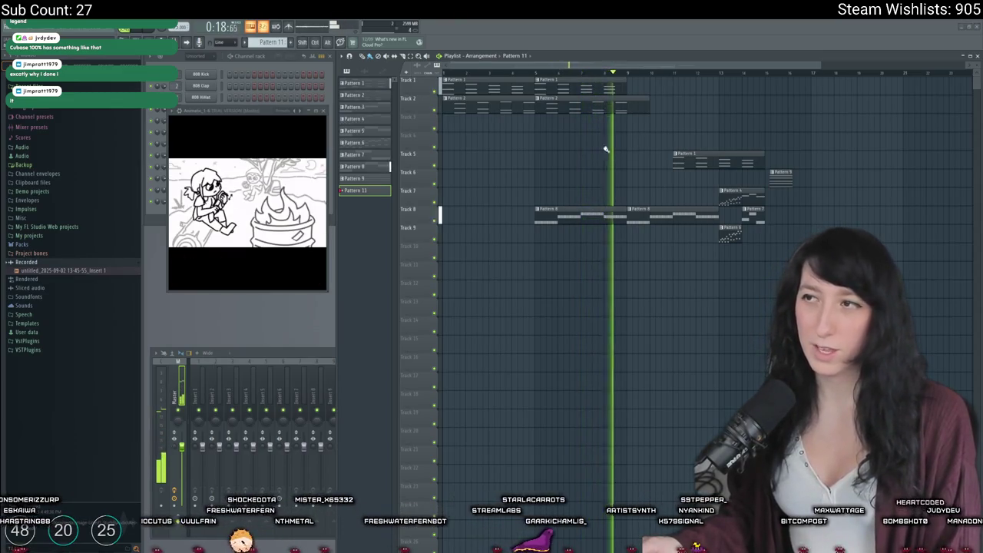
{"action": "left_click_drag", "start_coordinate": [228, 112], "coordinate": [220, 126]}
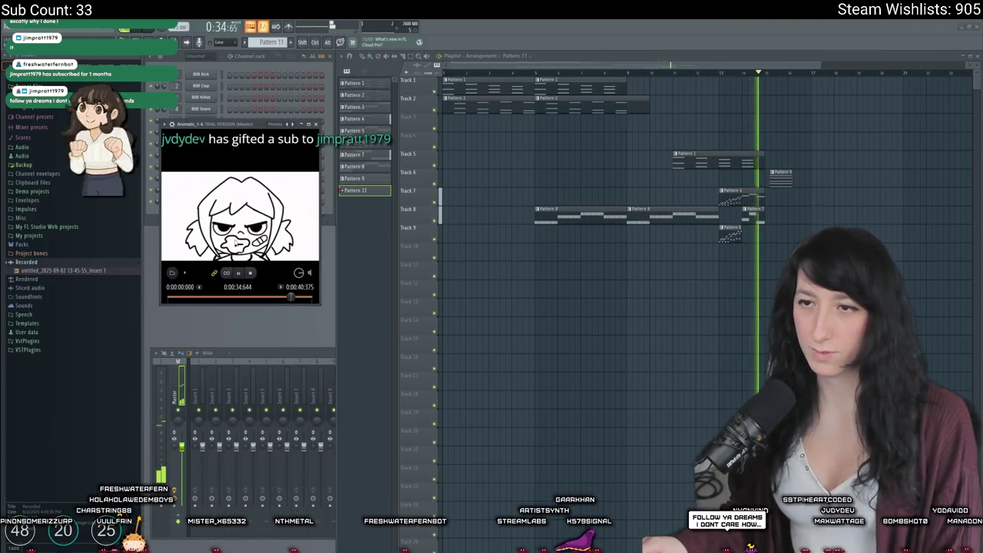
{"action": "key", "text": "space"}
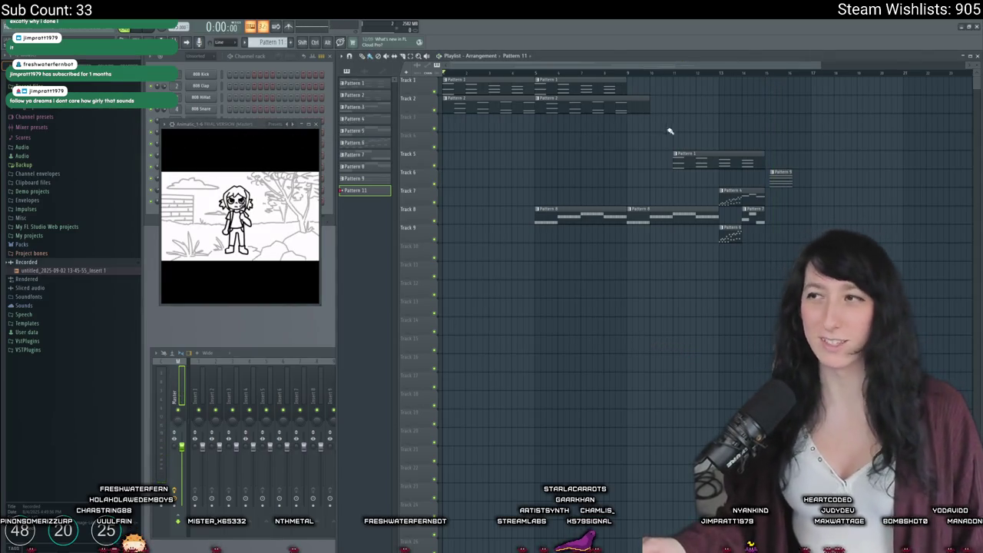
Shift the Track 5, 7 and 9 patterns earlier to about 0:30 and delete the opening Pattern 1 and 2 clips.
{"action": "left_click", "coordinate": [722, 74]}
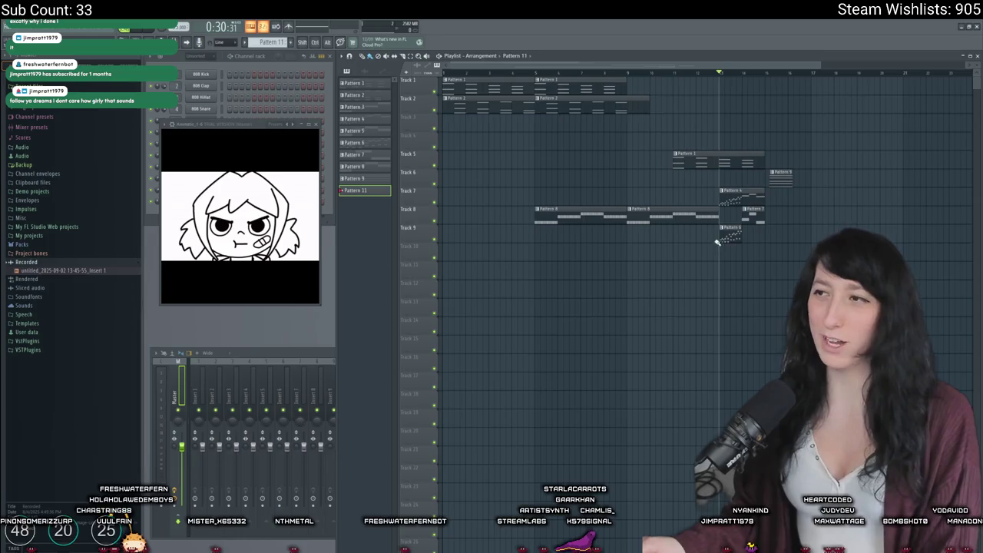
{"action": "mouse_move", "coordinate": [739, 252]}
{"action": "left_mouse_down"}
{"action": "mouse_move", "coordinate": [726, 135]}
{"action": "mouse_move", "coordinate": [491, 156]}
{"action": "left_mouse_up"}
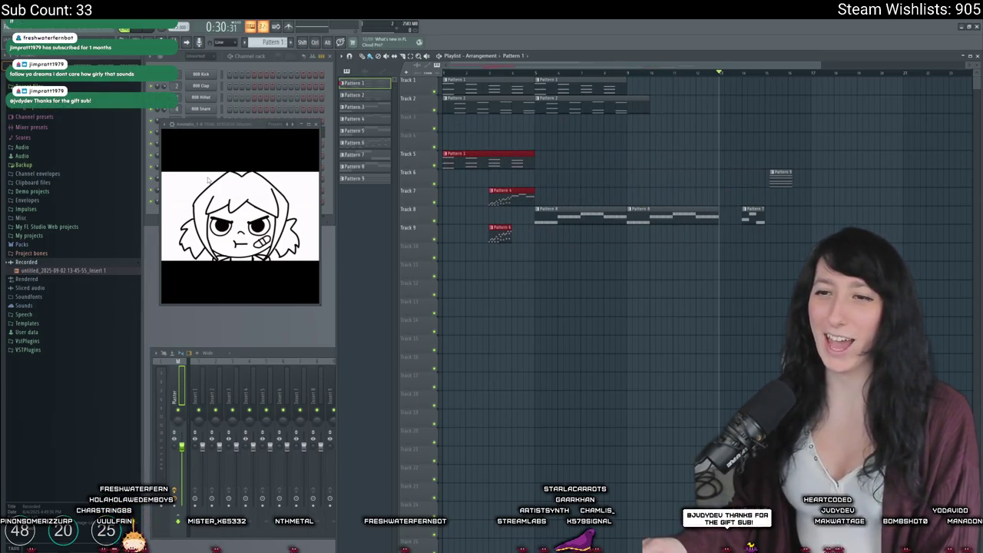
{"action": "right_click", "coordinate": [492, 79]}
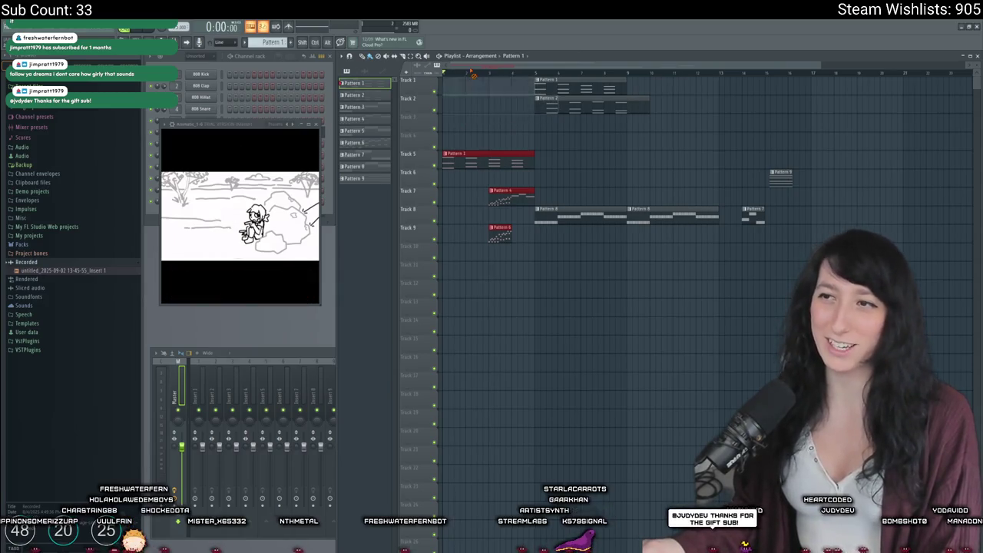
{"action": "right_click", "coordinate": [500, 104]}
Replay the edited song from the start, then save Trailer.flp and return to GameMaker.
{"action": "key", "text": "space"}
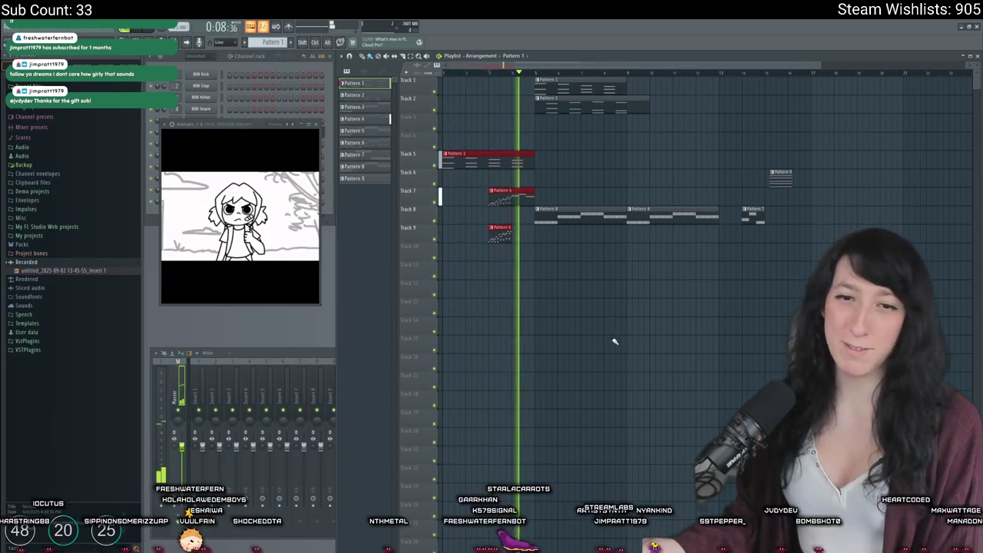
{"action": "left_click", "coordinate": [615, 198]}
{"action": "key", "text": "space"}
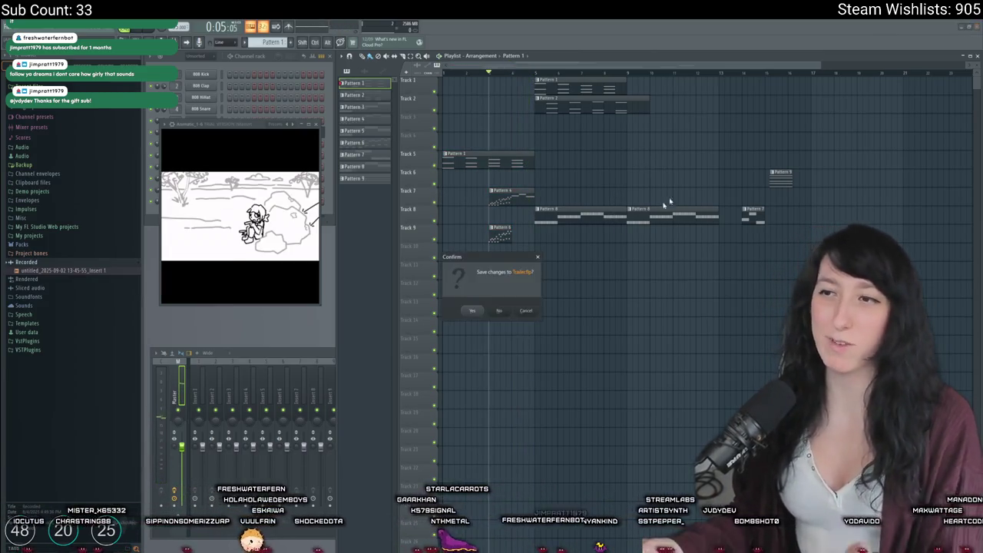
{"action": "left_click", "coordinate": [500, 309]}
{"action": "key", "text": "alt+Tab"}
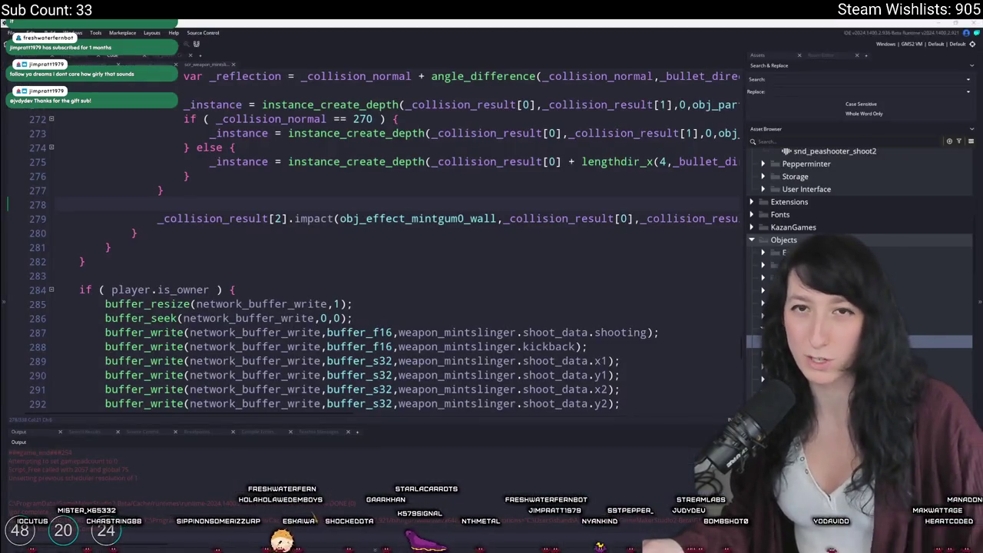
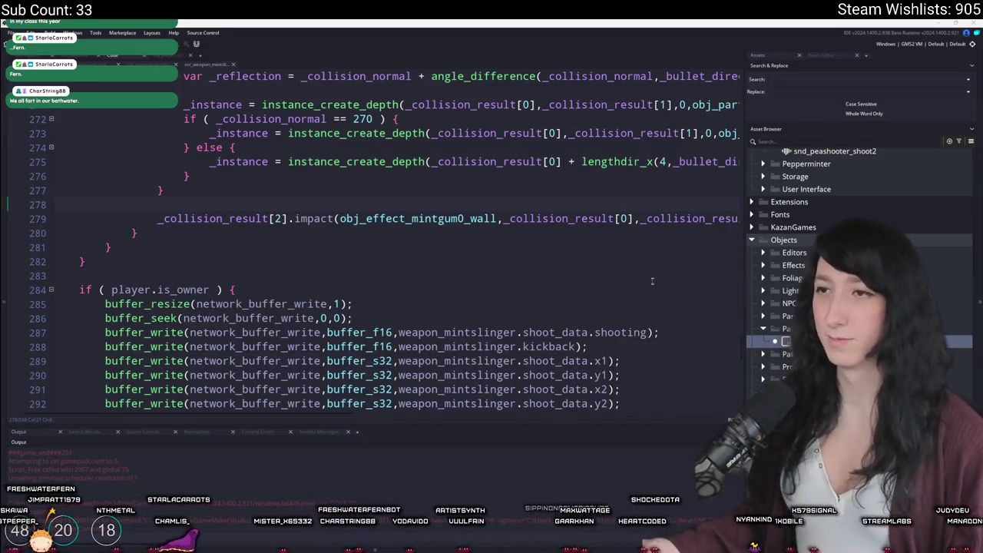
Put the insertion point at the end of line 261 in the weapon script.
{"action": "scroll", "coordinate": [541, 183], "scroll_direction": "up", "scroll_amount": 4}
{"action": "scroll", "coordinate": [541, 182], "scroll_direction": "up", "scroll_amount": 3}
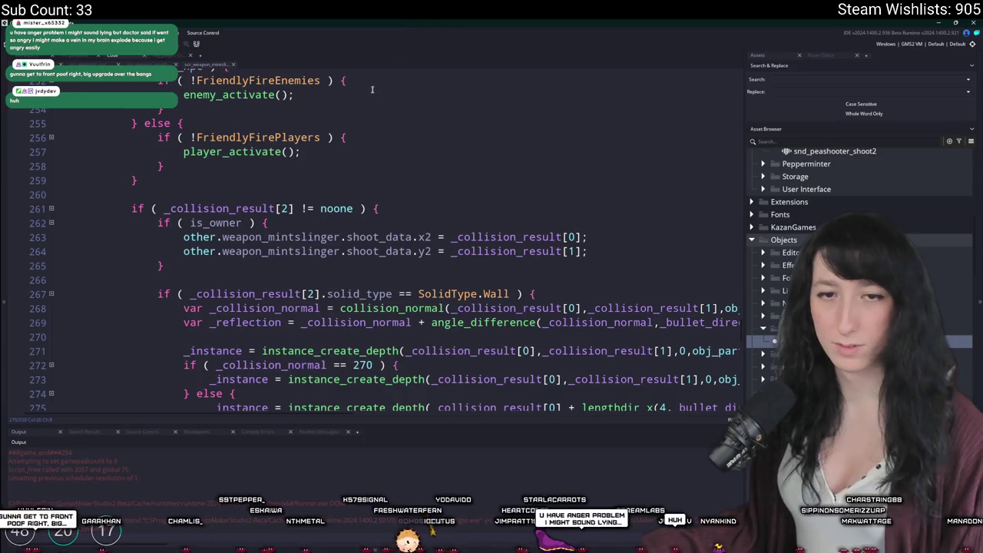
{"action": "mouse_move", "coordinate": [308, 137]}
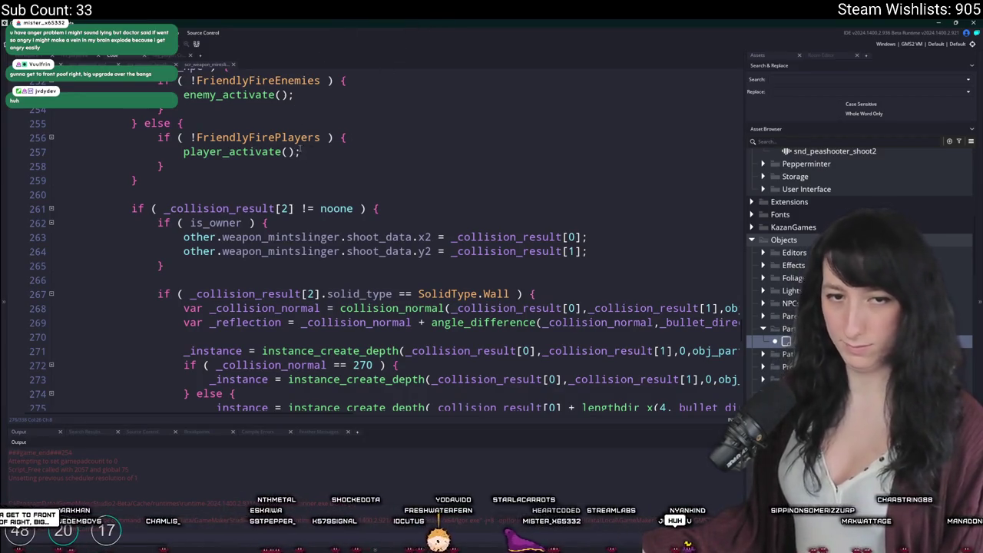
{"action": "right_click", "coordinate": [446, 198]}
{"action": "left_click", "coordinate": [408, 207]}
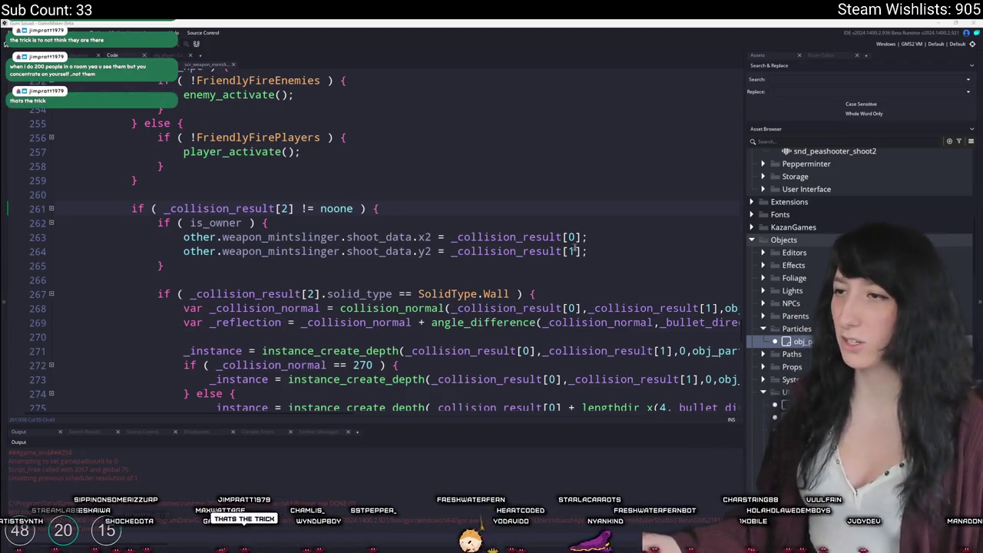
Drag the splitter right so the code editor widens and the asset panel narrows.
{"action": "left_click", "coordinate": [603, 243]}
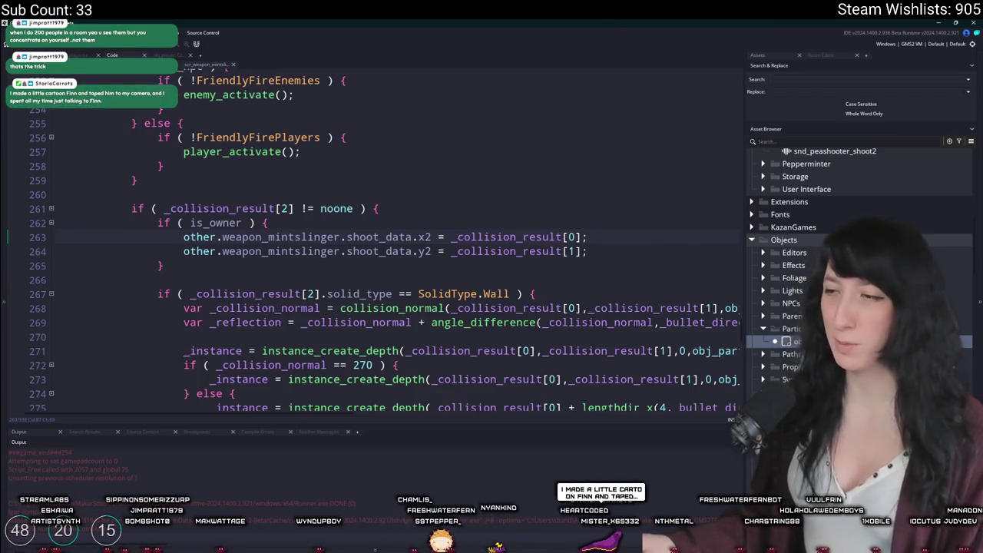
{"action": "scroll", "coordinate": [667, 258], "scroll_direction": "down", "scroll_amount": 2}
{"action": "scroll", "coordinate": [667, 258], "scroll_direction": "up", "scroll_amount": 3}
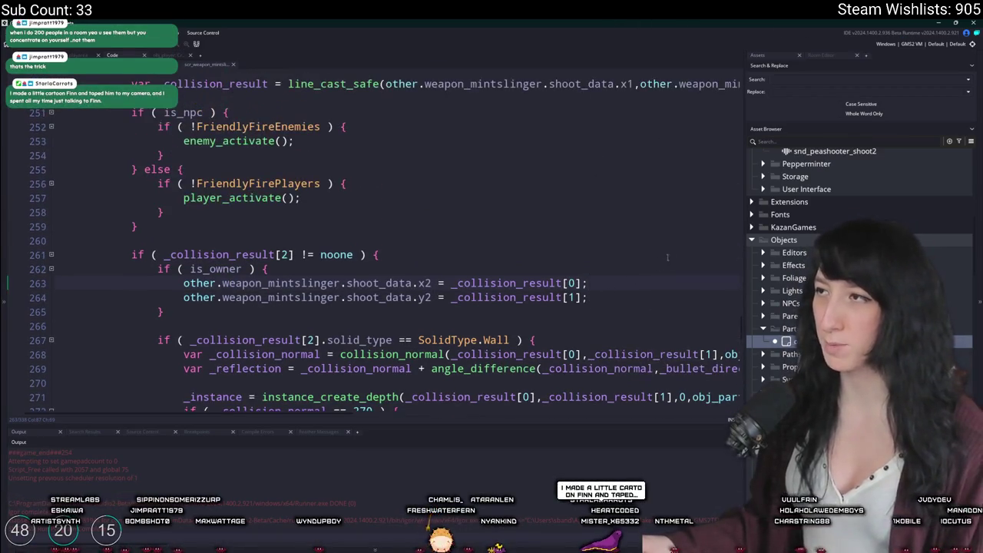
{"action": "left_click_drag", "start_coordinate": [745, 174], "coordinate": [754, 173]}
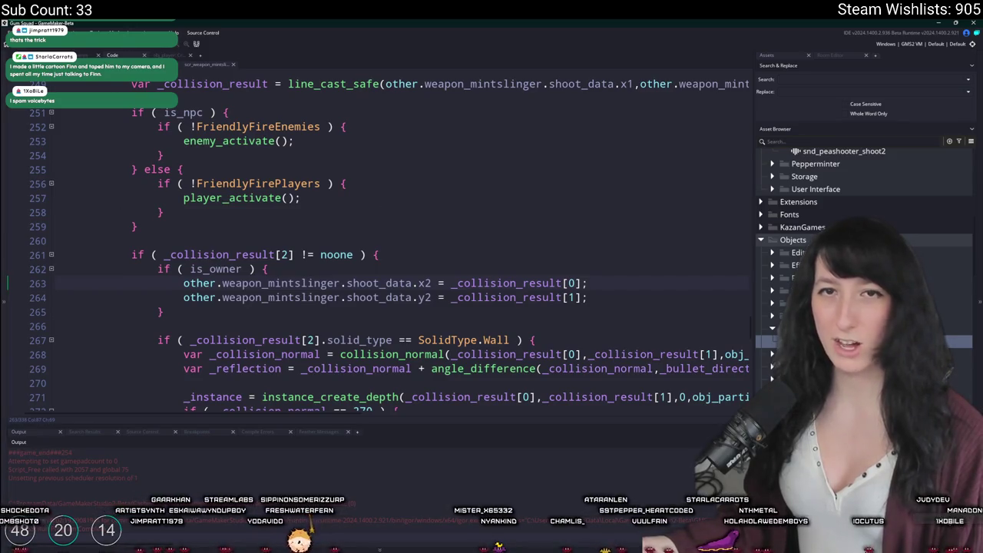
{"action": "left_click", "coordinate": [382, 166]}
Open the ToDo note and review its ten-item task list.
{"action": "key", "text": "ctrl+t"}
{"action": "type", "text": "todo"}
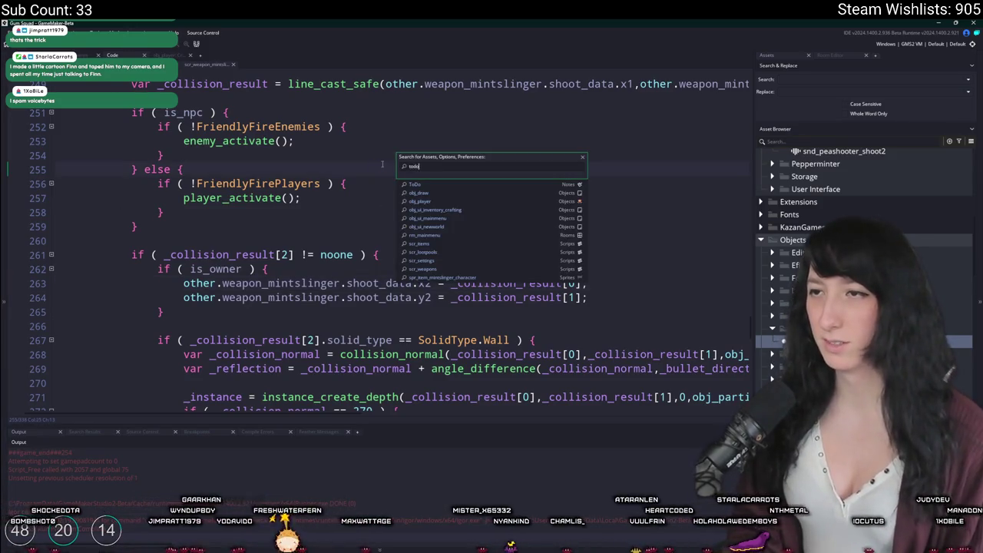
{"action": "key", "text": "Return"}
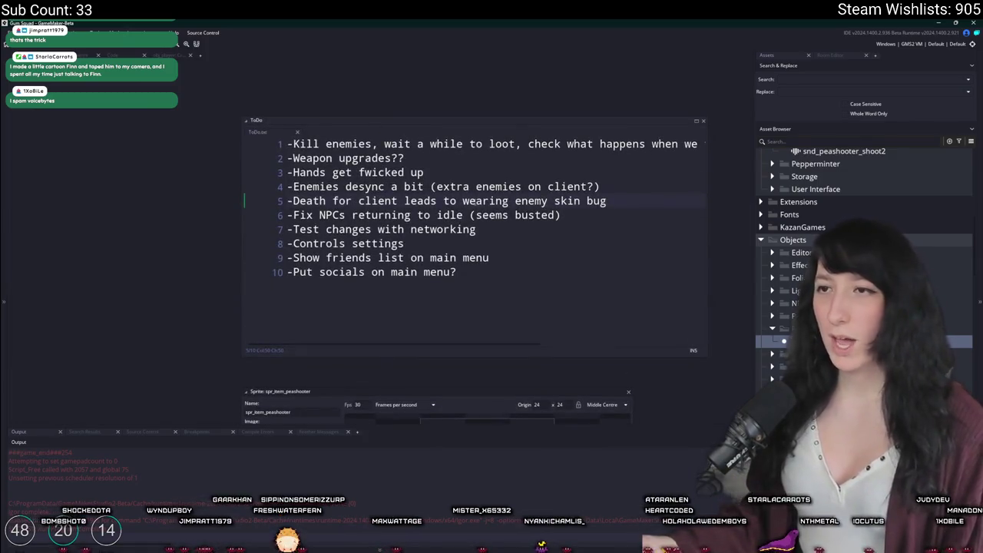
{"action": "scroll", "coordinate": [609, 197], "scroll_direction": "up", "scroll_amount": 2}
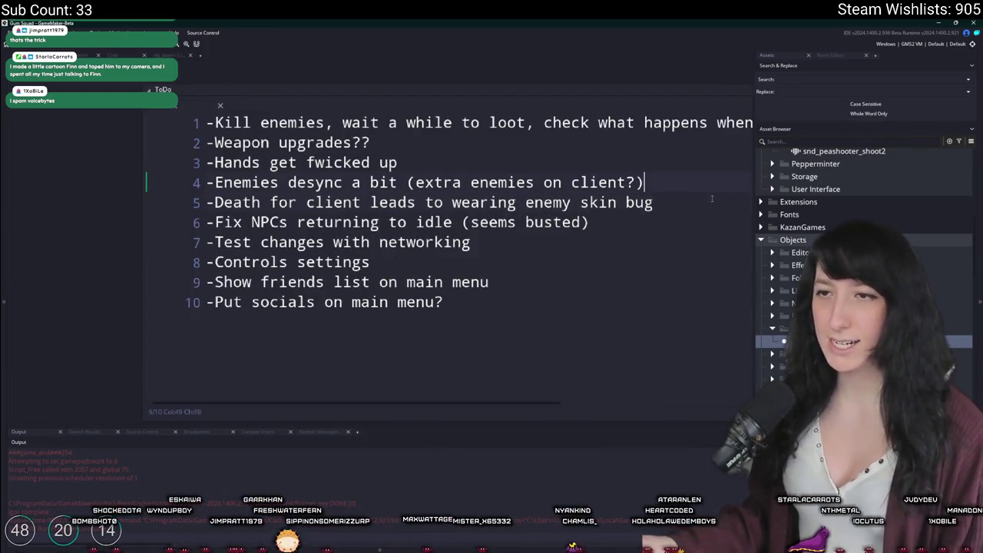
{"action": "left_click", "coordinate": [675, 225]}
{"action": "right_click", "coordinate": [622, 246]}
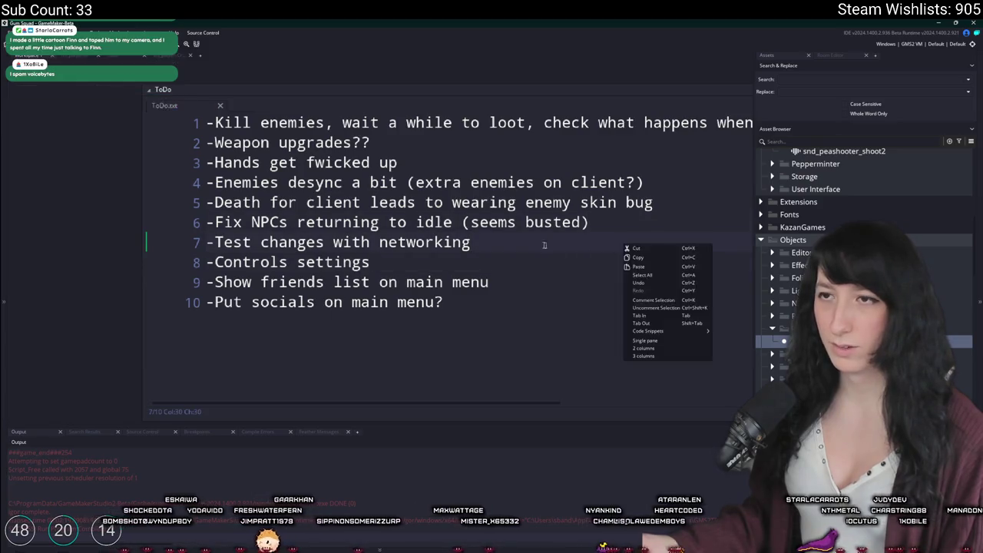
{"action": "key", "text": "Escape"}
{"action": "scroll", "coordinate": [487, 211], "scroll_direction": "down", "scroll_amount": 2}
Search assets for 'cros' and open the scr_macros script.
{"action": "key", "text": "ctrl+t"}
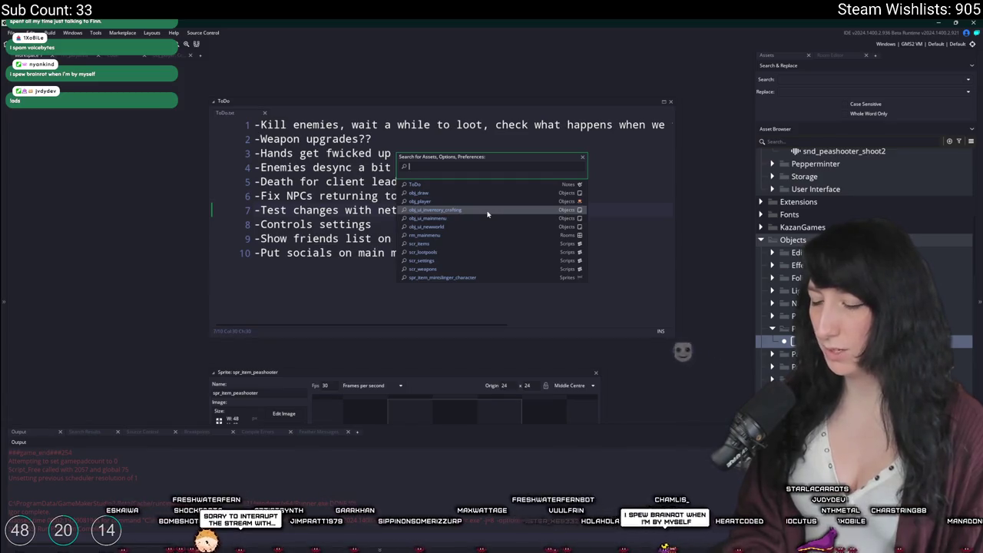
{"action": "type", "text": "scr_mecros"}
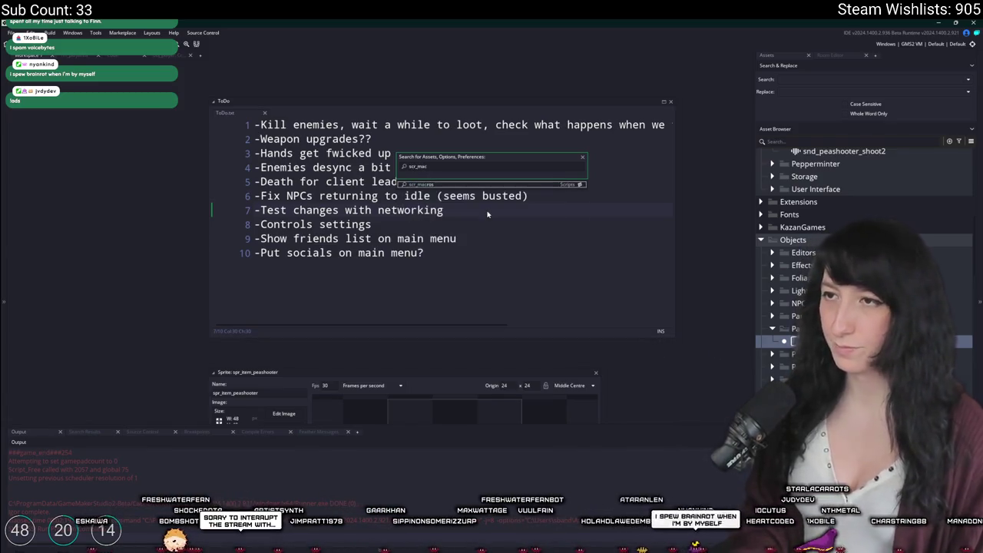
{"action": "key", "text": "Return"}
Uncomment the 30-minute LootResetTime line and delete the old LootResetTime 15 line.
{"action": "scroll", "coordinate": [444, 230], "scroll_direction": "down", "scroll_amount": 2}
{"action": "scroll", "coordinate": [441, 229], "scroll_direction": "up", "scroll_amount": 2}
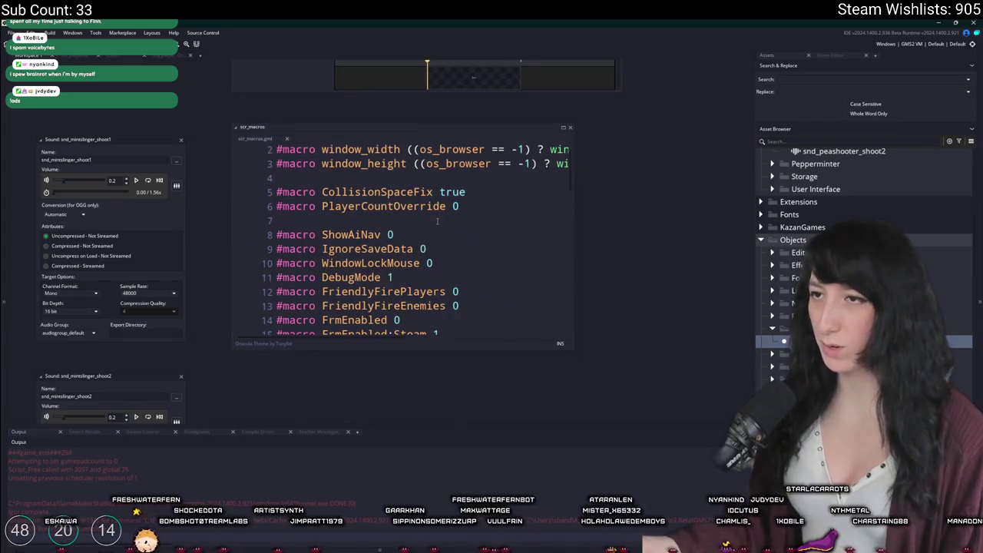
{"action": "scroll", "coordinate": [440, 222], "scroll_direction": "down", "scroll_amount": 4}
{"action": "scroll", "coordinate": [441, 222], "scroll_direction": "up", "scroll_amount": 2}
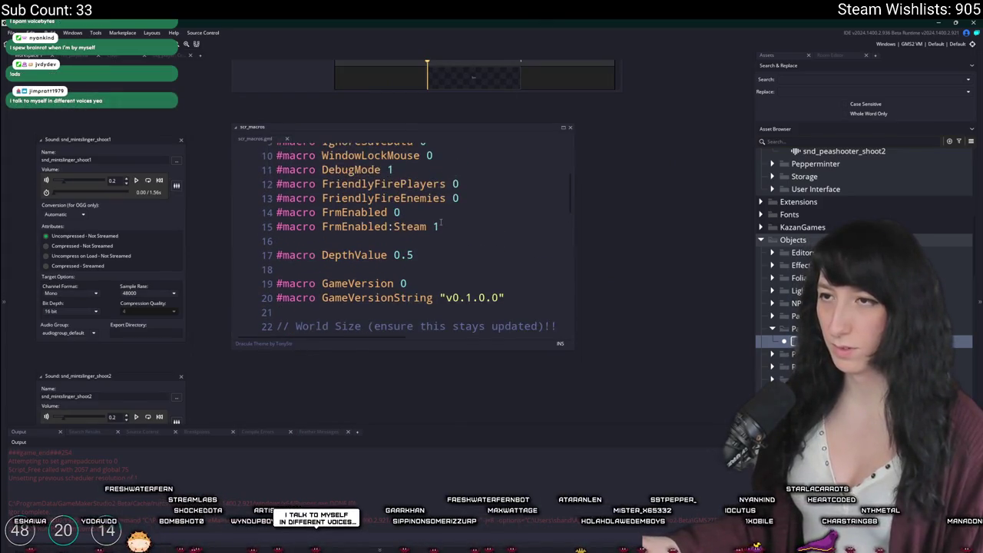
{"action": "scroll", "coordinate": [431, 223], "scroll_direction": "down", "scroll_amount": 5}
{"action": "scroll", "coordinate": [424, 219], "scroll_direction": "up", "scroll_amount": 5}
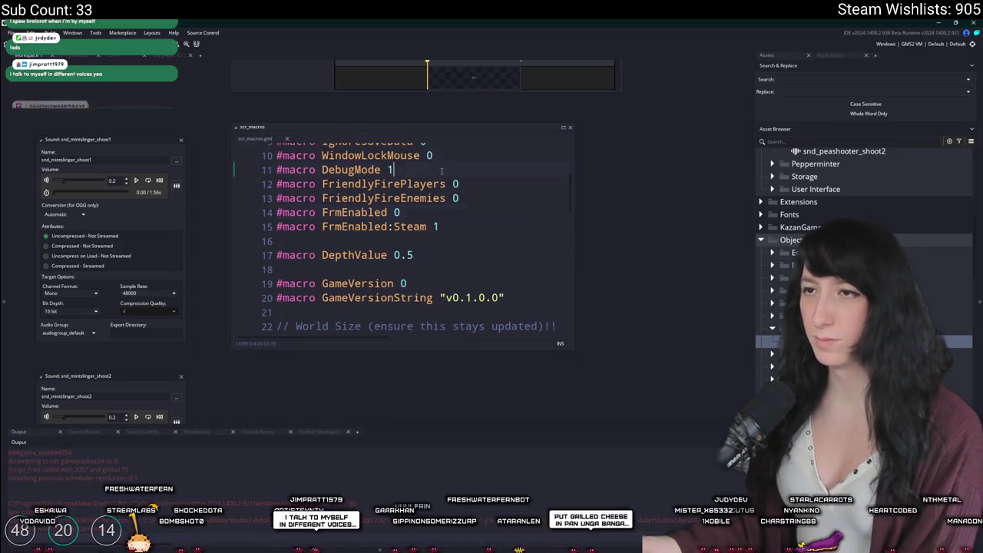
{"action": "scroll", "coordinate": [438, 199], "scroll_direction": "down", "scroll_amount": 7}
{"action": "left_click", "coordinate": [426, 176]}
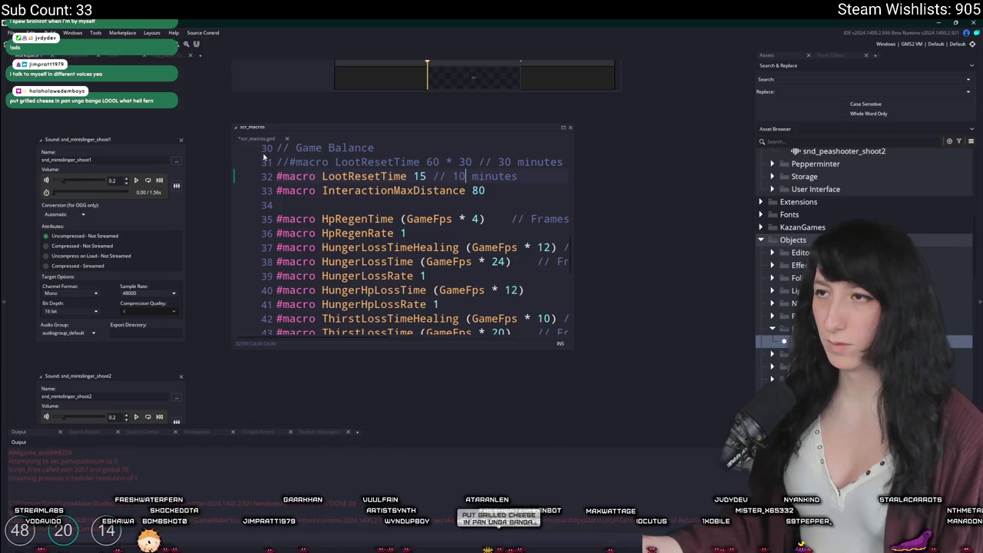
{"action": "key", "text": "BackSpace"}
{"action": "key", "text": "Delete"}
{"action": "key", "text": "End"}
{"action": "key", "text": "shift+Down"}
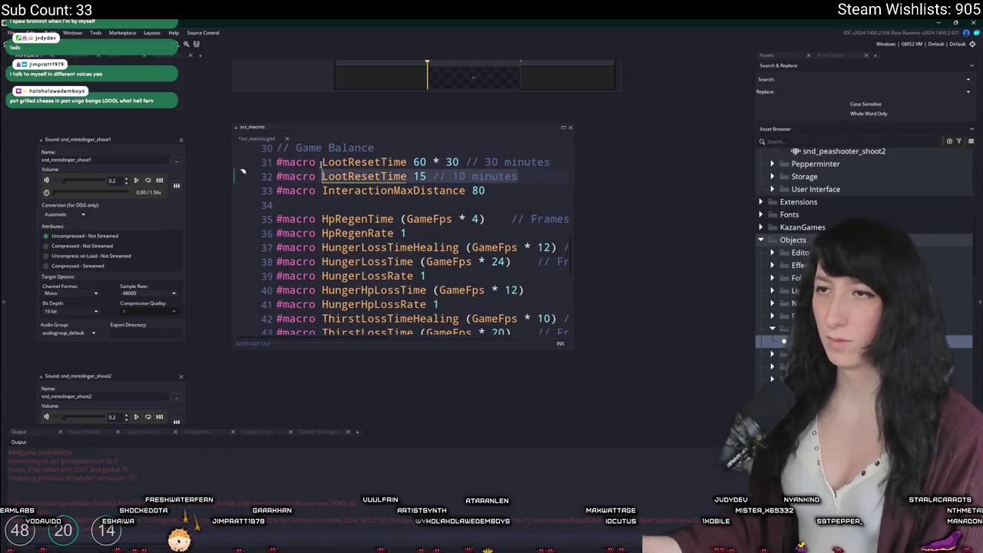
{"action": "key", "text": "BackSpace"}
Change LootResetTime's 60 * 30 to 60 * 15 and widen the scr_macros window.
{"action": "double_click", "coordinate": [451, 161]}
{"action": "type", "text": "15"}
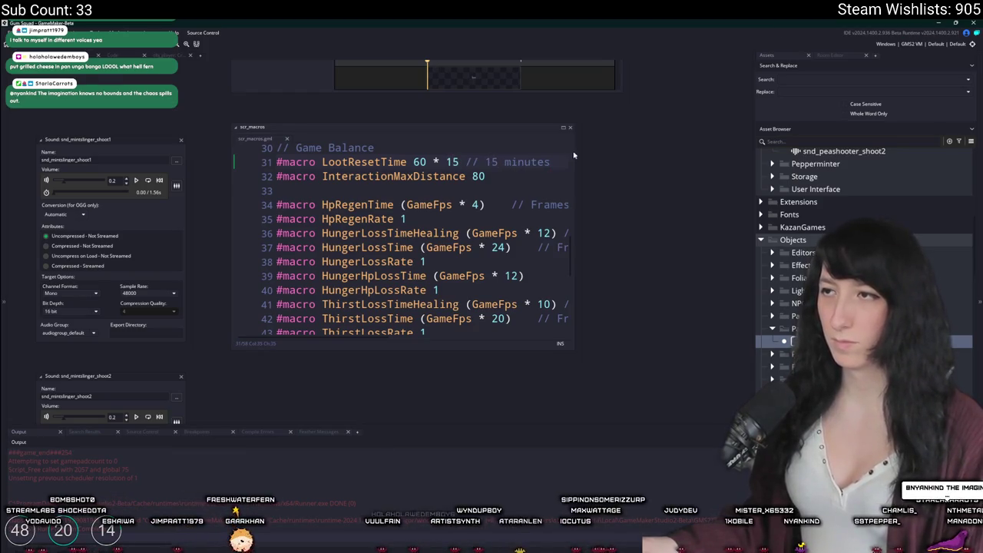
{"action": "left_click_drag", "start_coordinate": [573, 154], "coordinate": [649, 153]}
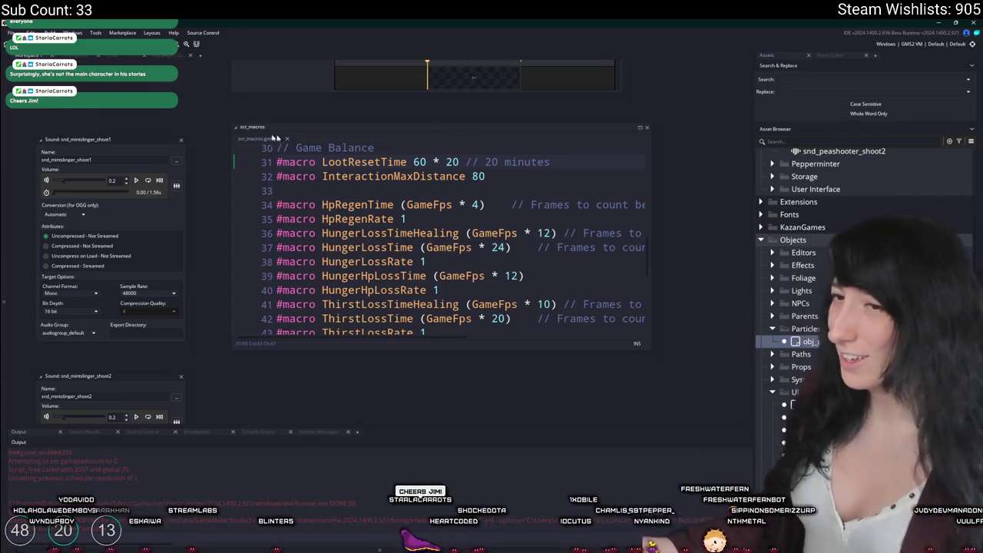
Open the gun sprite in Aseprite with Edit Image.
{"action": "scroll", "coordinate": [239, 160], "scroll_direction": "down", "scroll_amount": 2}
{"action": "scroll", "coordinate": [239, 154], "scroll_direction": "up", "scroll_amount": 3}
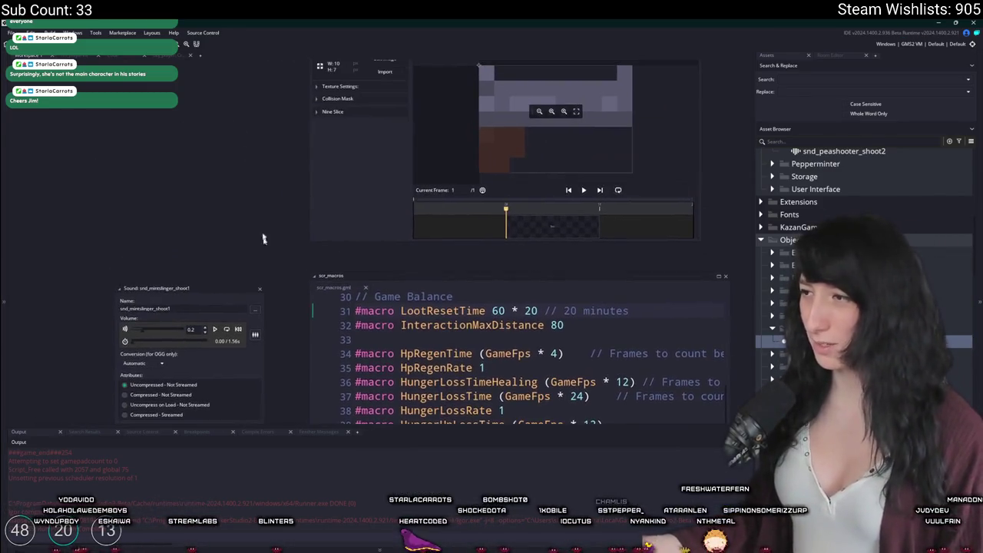
{"action": "scroll", "coordinate": [240, 122], "scroll_direction": "down", "scroll_amount": 3}
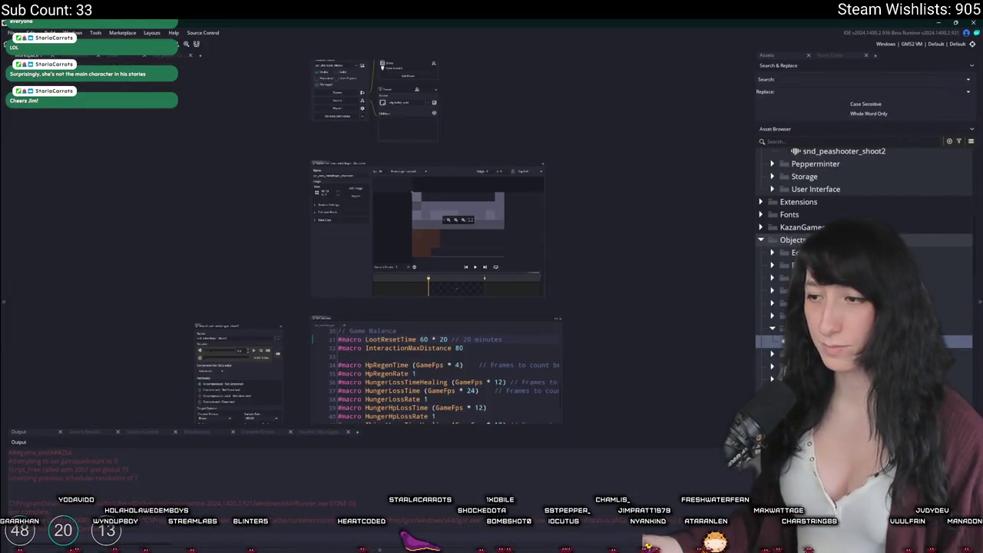
{"action": "left_click", "coordinate": [595, 550]}
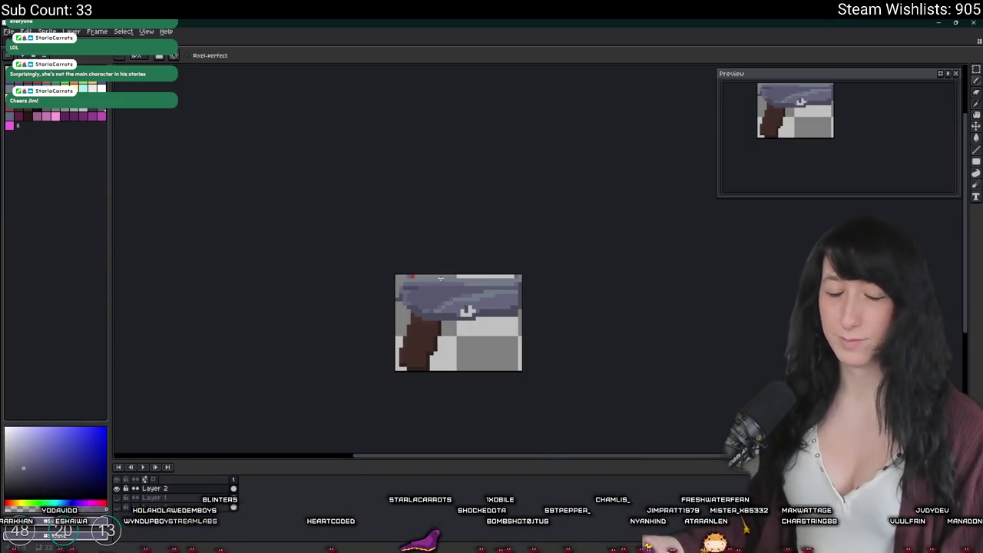